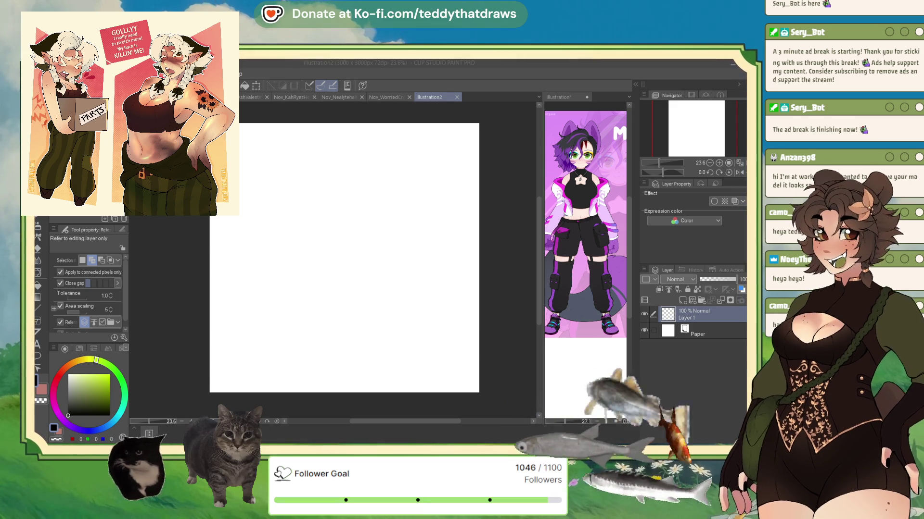
Expand the palette dock and step through the Material categories to open the 3D Pose materials.
key("alt+Tab")
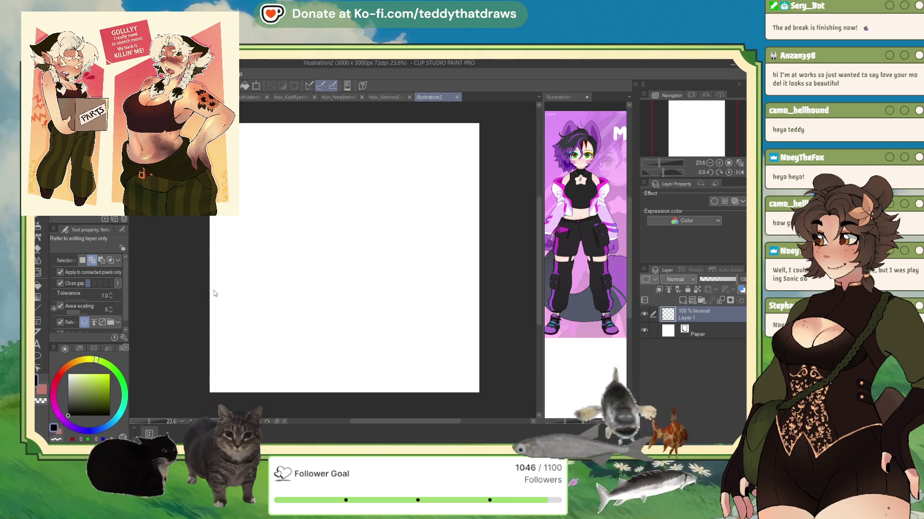
left_click(353, 282)
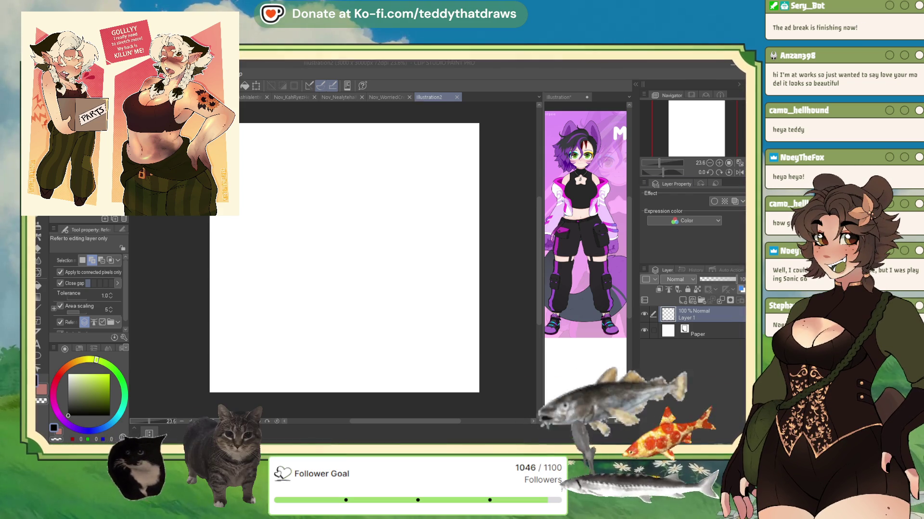
left_click(635, 85)
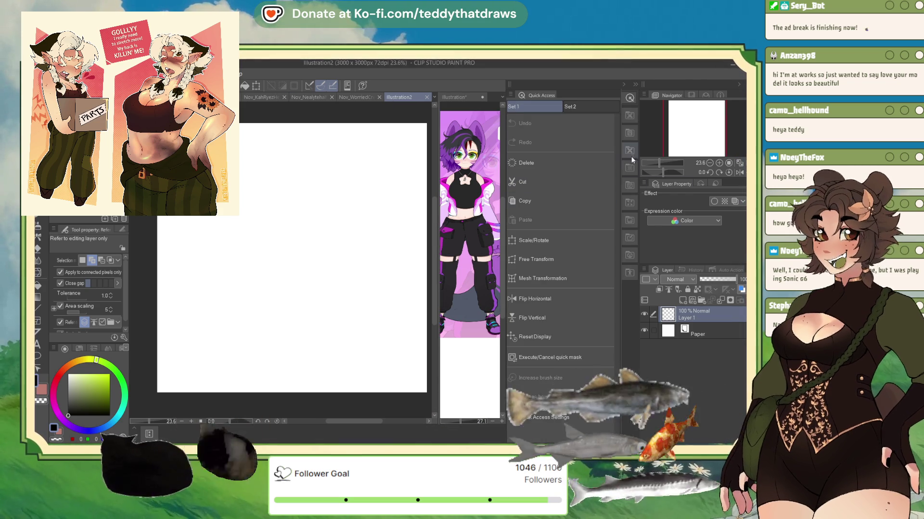
left_click(633, 117)
left_click(631, 151)
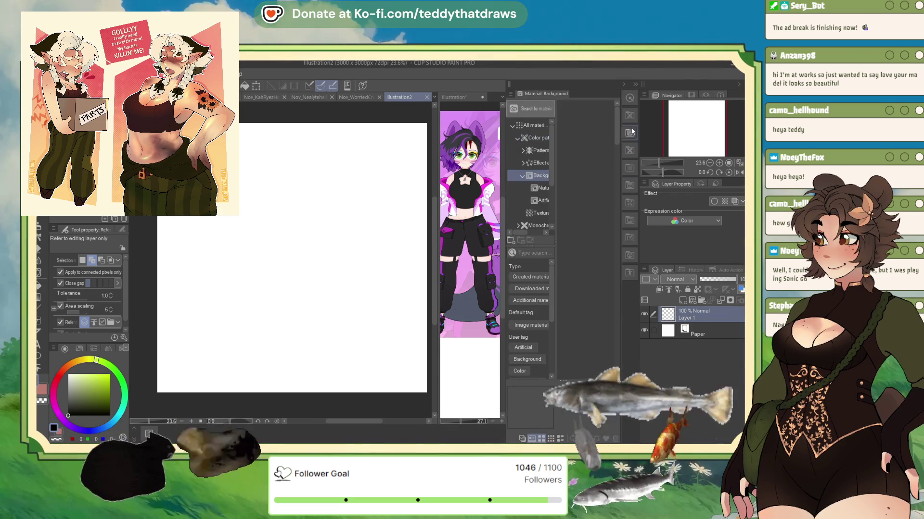
left_click(634, 169)
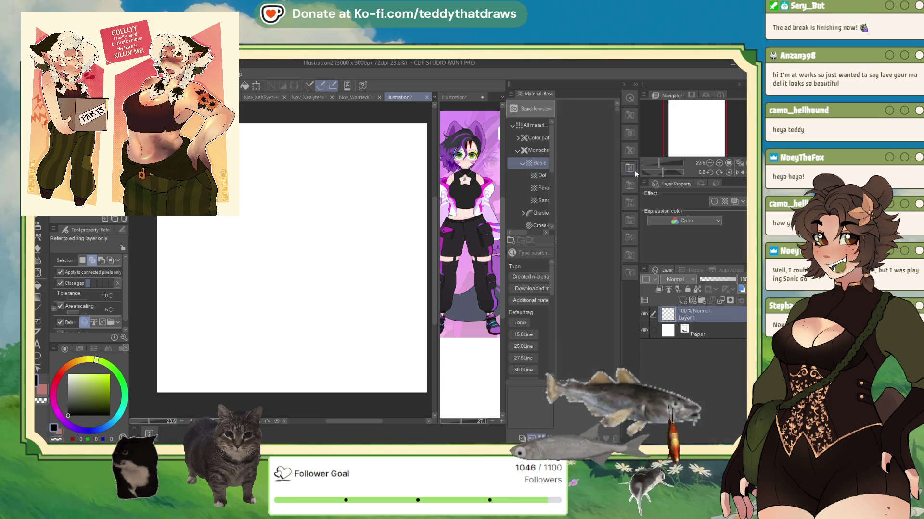
left_click(634, 204)
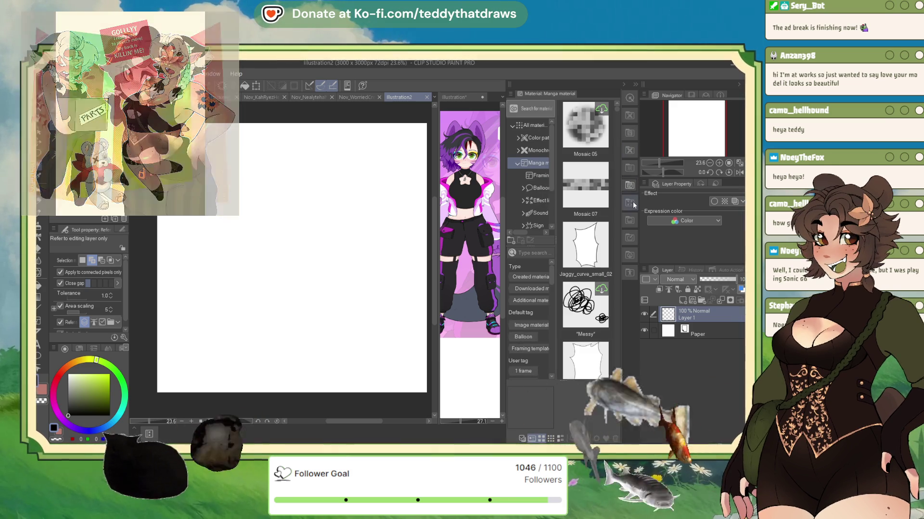
left_click(633, 220)
left_click(633, 236)
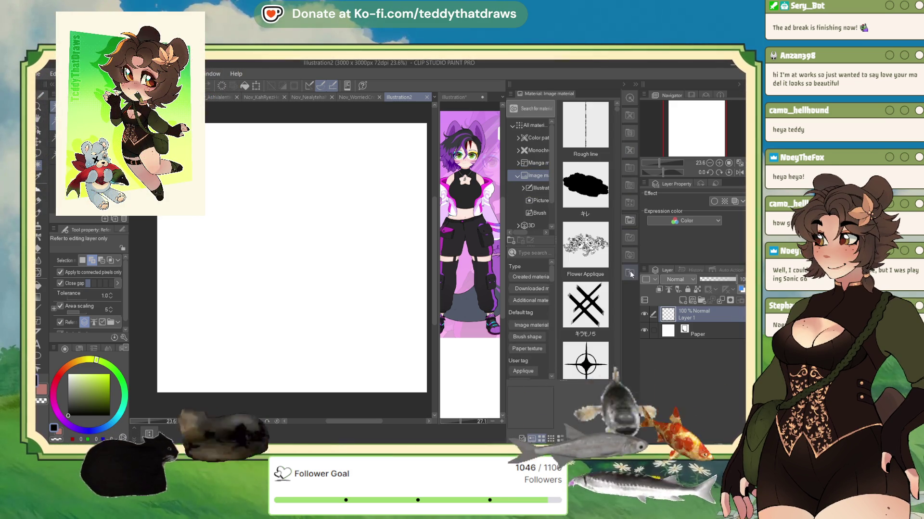
left_click(630, 273)
left_click(586, 200)
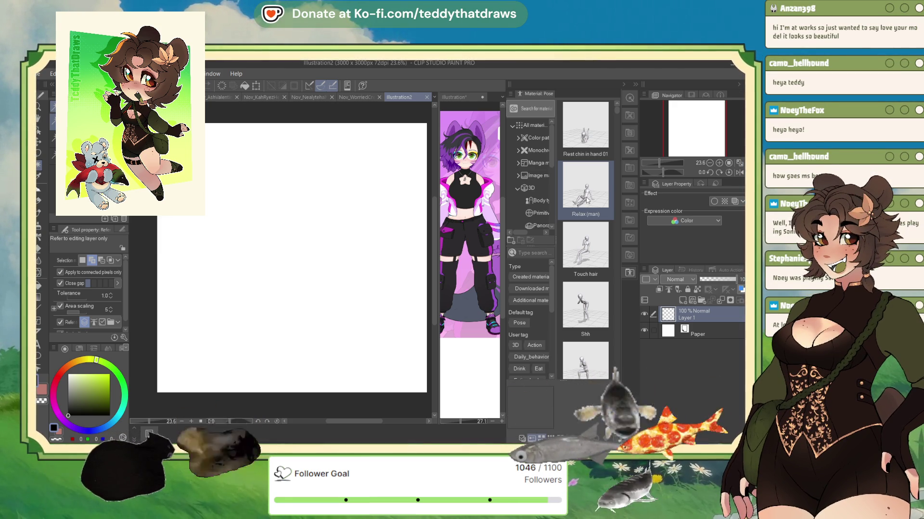
Scroll the material tree and open the 3D Body type folder listing the Ver.2 drawing figures.
scroll(589, 250, "down", 5)
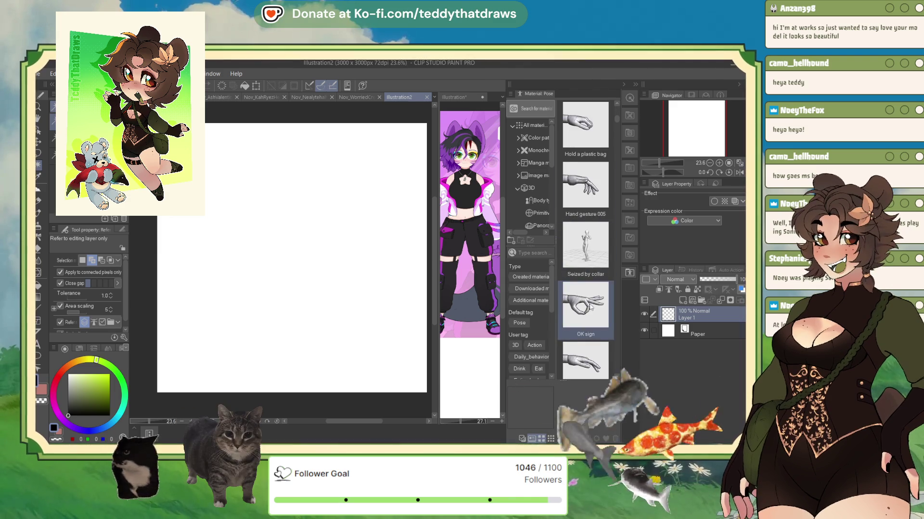
scroll(593, 307, "down", 4)
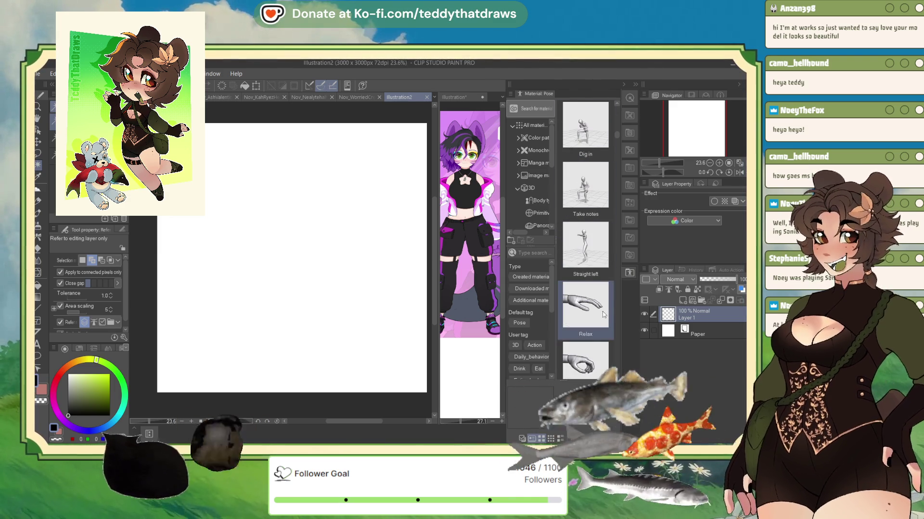
scroll(601, 315, "down", 3)
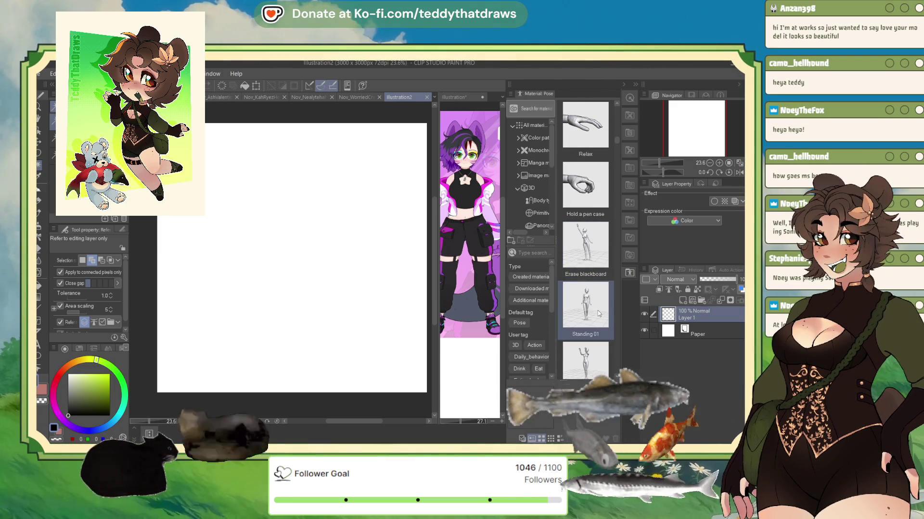
scroll(598, 315, "down", 2)
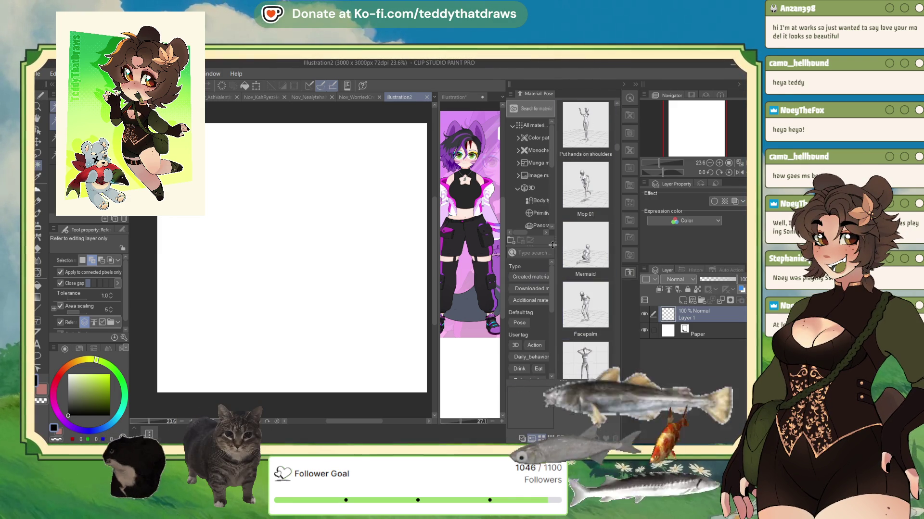
left_click(537, 201)
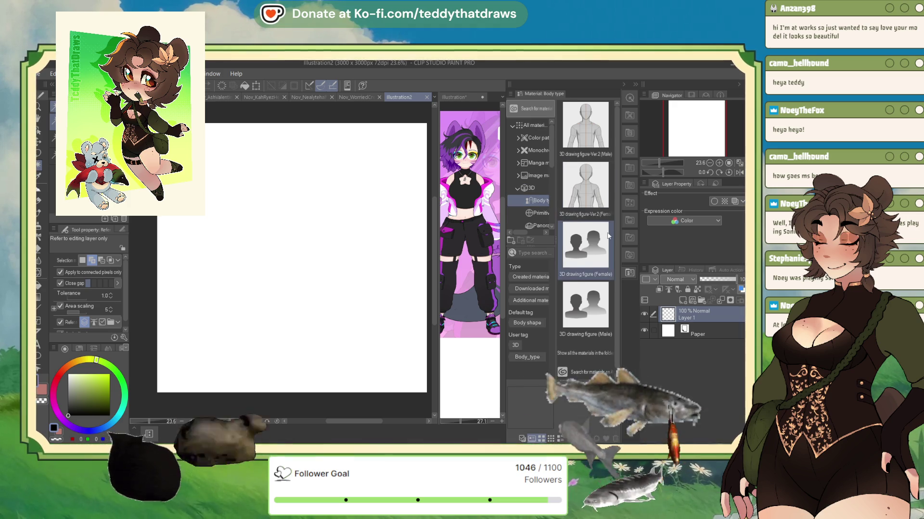
scroll(596, 211, "up", 1)
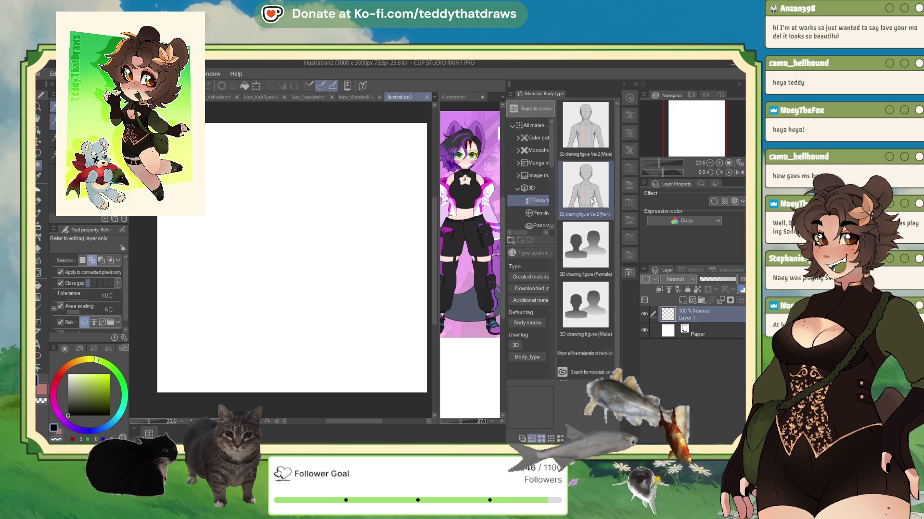
Drop 3D drawing figure-Ver.2 (Female) onto the canvas, tilt the camera down, and raise its arm.
left_click_drag(595, 204, 336, 234)
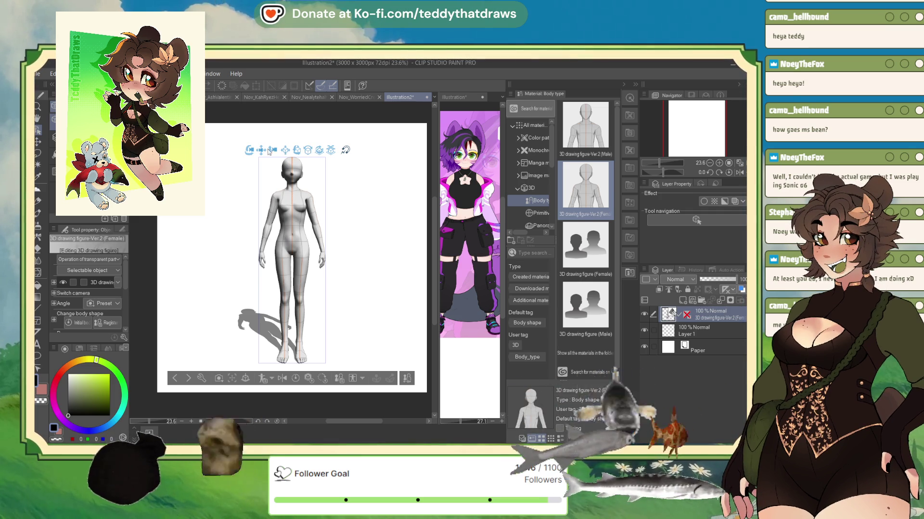
mouse_move(331, 191)
left_mouse_down()
mouse_move(322, 291)
mouse_move(354, 181)
mouse_move(339, 226)
mouse_move(340, 183)
mouse_move(326, 220)
mouse_move(318, 146)
left_mouse_up()
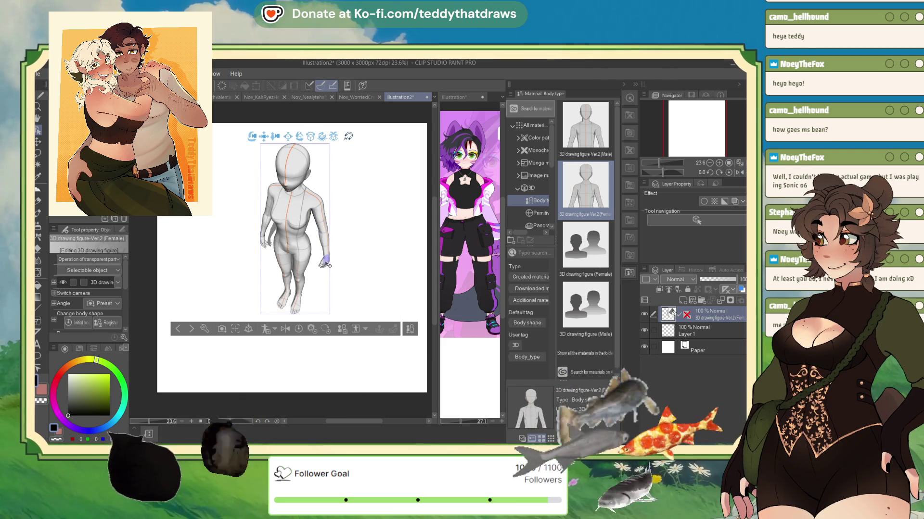
mouse_move(327, 265)
left_mouse_down()
mouse_move(367, 221)
mouse_move(351, 158)
mouse_move(332, 217)
mouse_move(338, 229)
mouse_move(336, 138)
mouse_move(298, 207)
mouse_move(313, 250)
mouse_move(269, 206)
mouse_move(412, 267)
mouse_move(381, 227)
mouse_move(357, 239)
mouse_move(316, 149)
mouse_move(238, 185)
mouse_move(273, 227)
left_mouse_up()
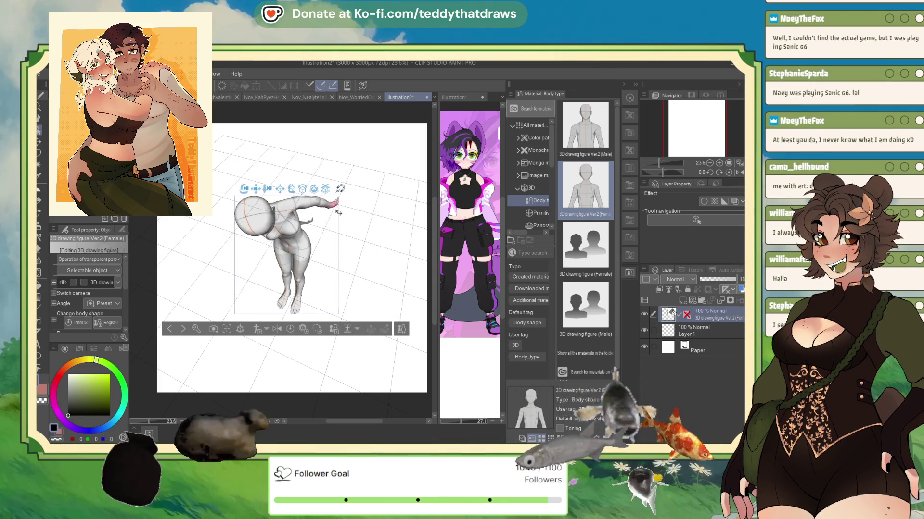
Undo the bent-over pose and swing the figure's arm and forearm outward and up.
left_click_drag(317, 286, 322, 240)
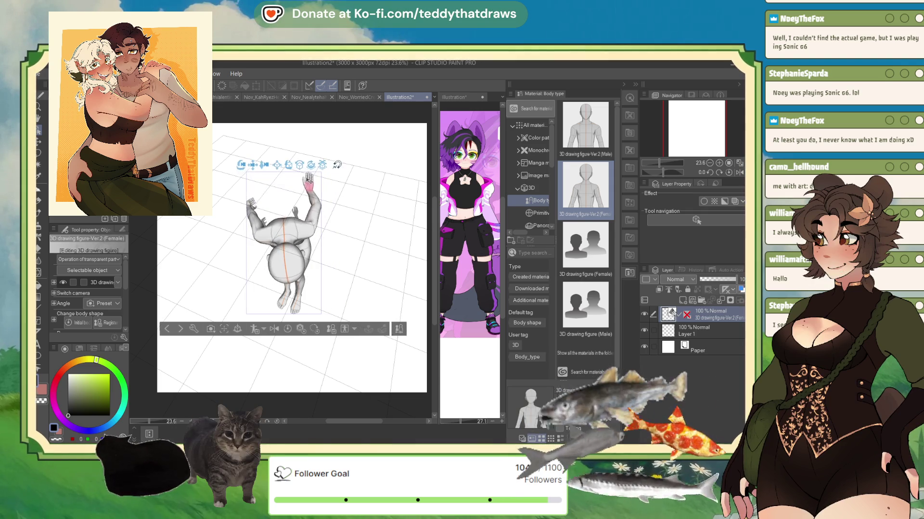
left_click(337, 288)
key("ctrl+z")
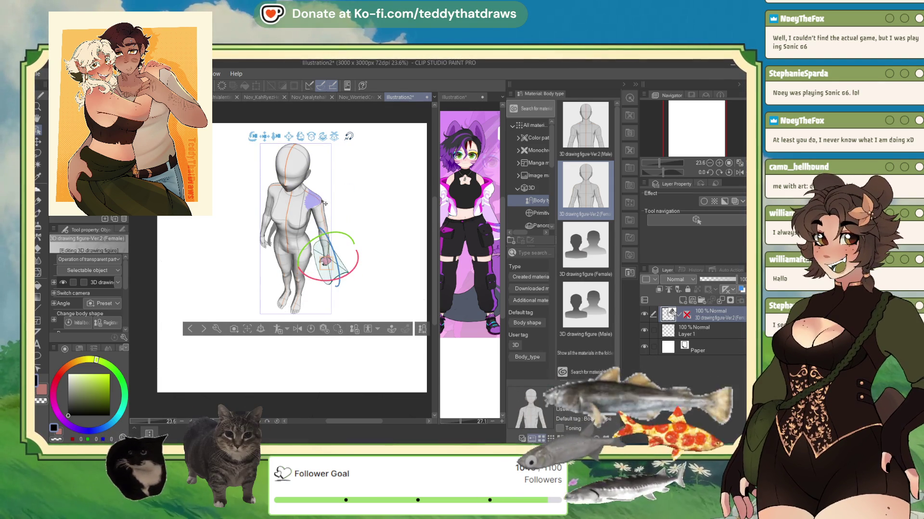
left_click_drag(322, 228, 320, 189)
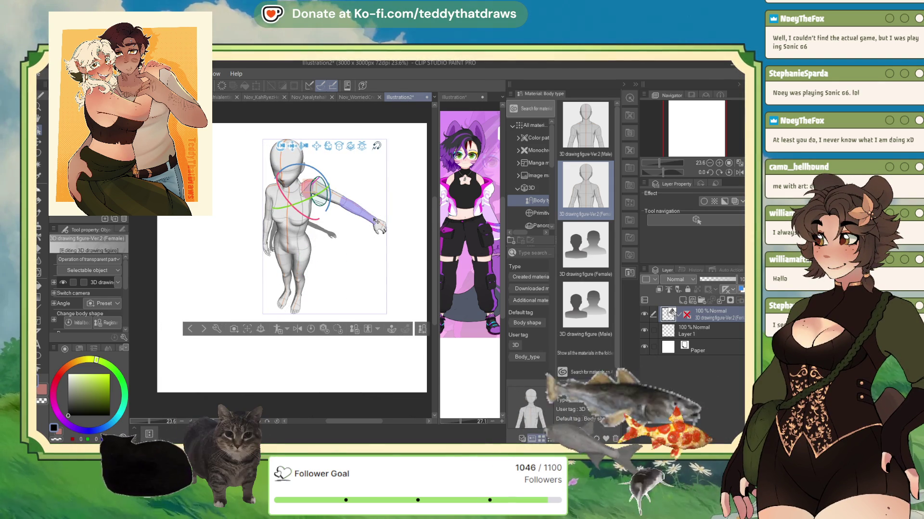
left_click_drag(376, 222, 360, 190)
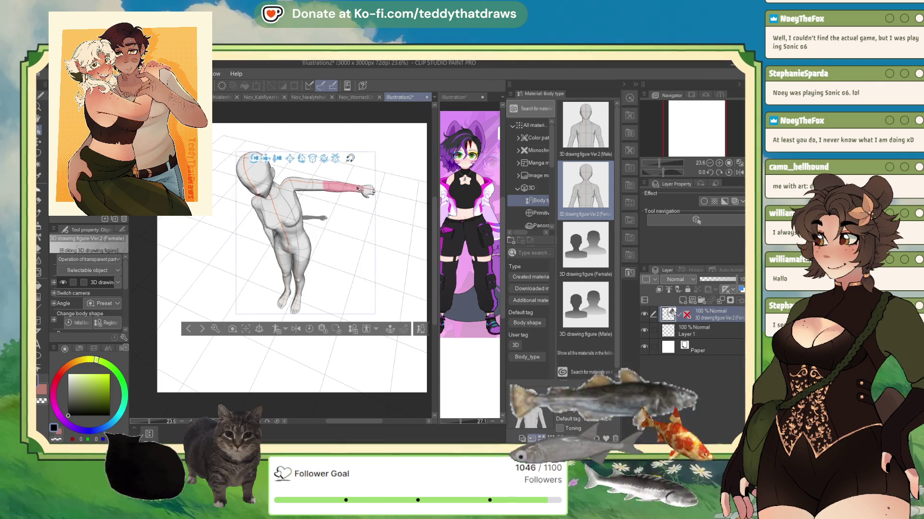
Show all library materials, undo the raised arm, and rotate the camera to face the figure.
left_click(533, 125)
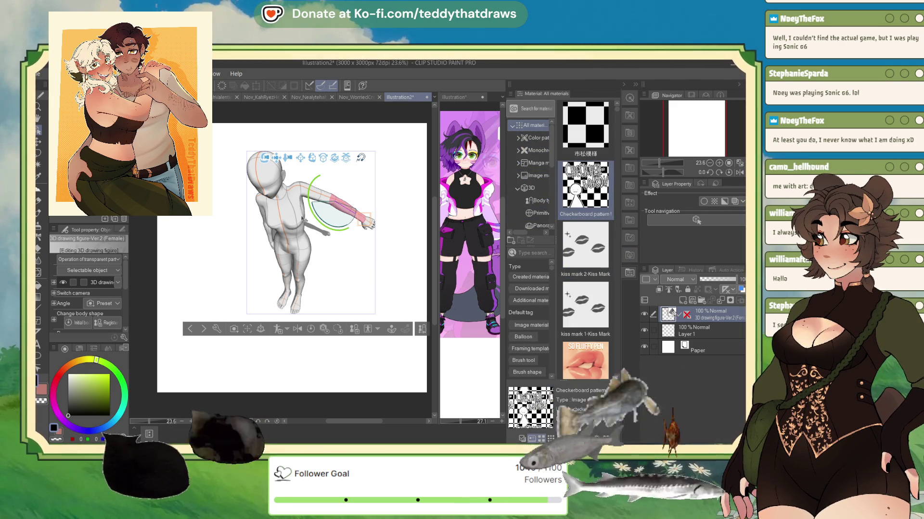
key("ctrl+z")
key("ctrl+z")
key("ctrl+z")
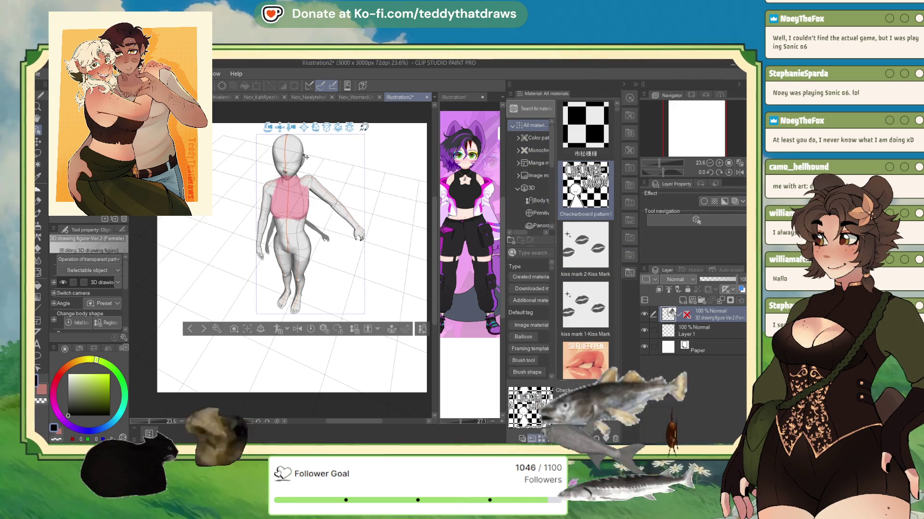
left_click_drag(306, 157, 351, 236)
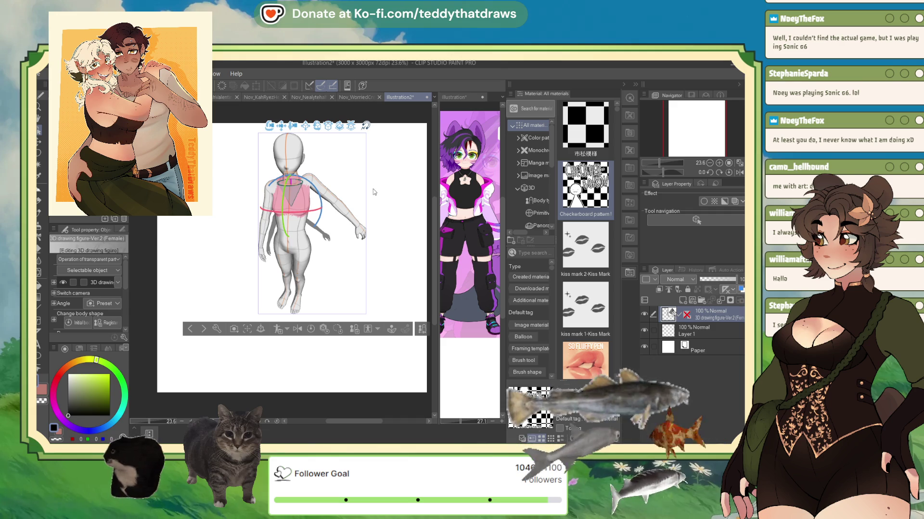
left_click_drag(373, 192, 358, 210)
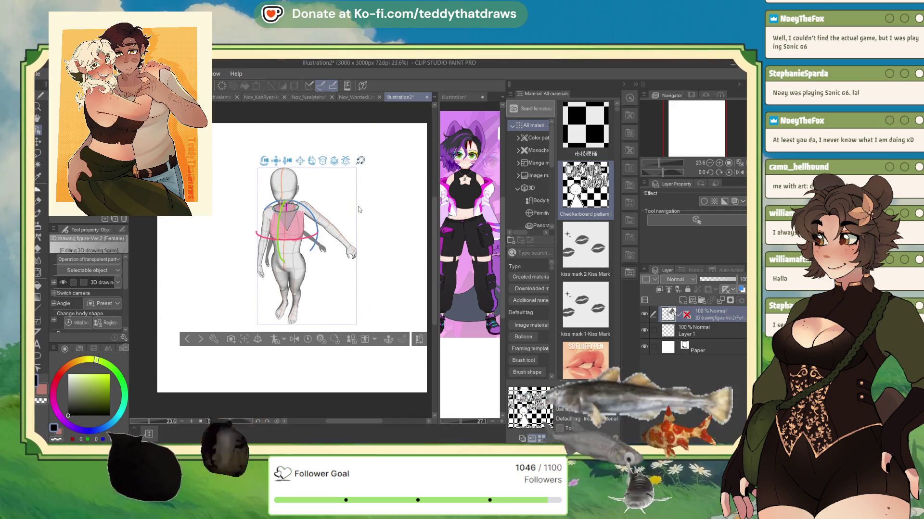
mouse_move(287, 161)
left_mouse_down()
mouse_move(289, 176)
mouse_move(279, 174)
mouse_move(362, 230)
left_mouse_up()
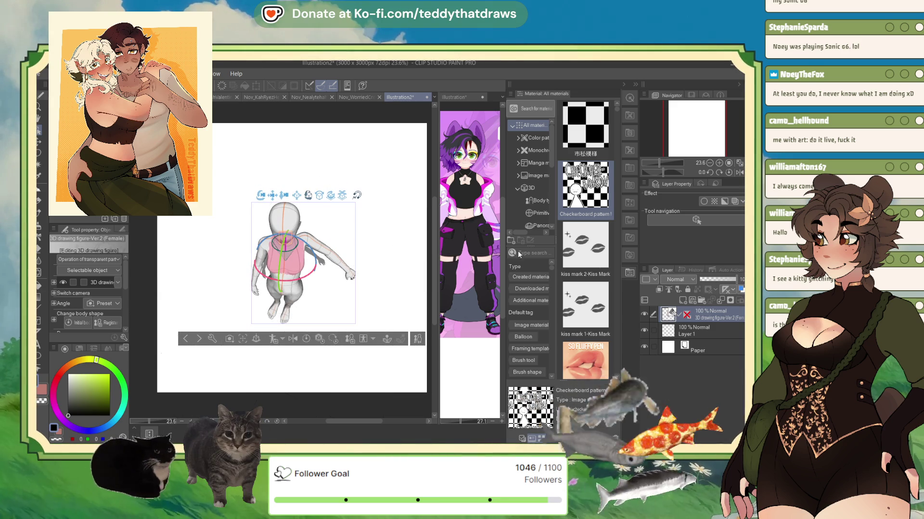
left_click(633, 253)
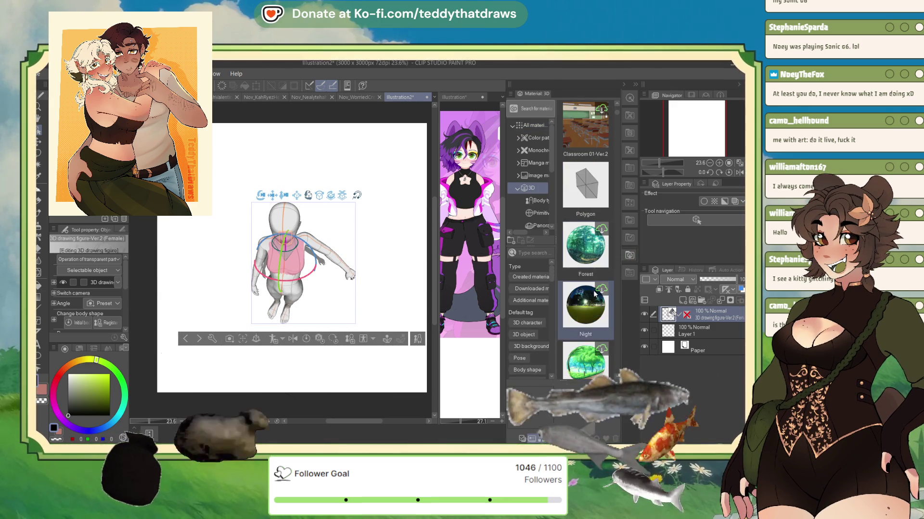
scroll(596, 274, "down", 5)
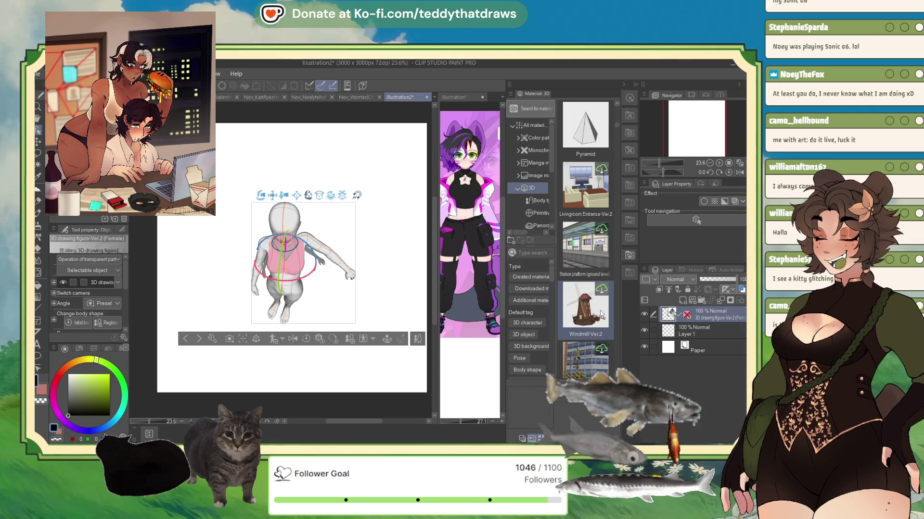
scroll(599, 298, "down", 2)
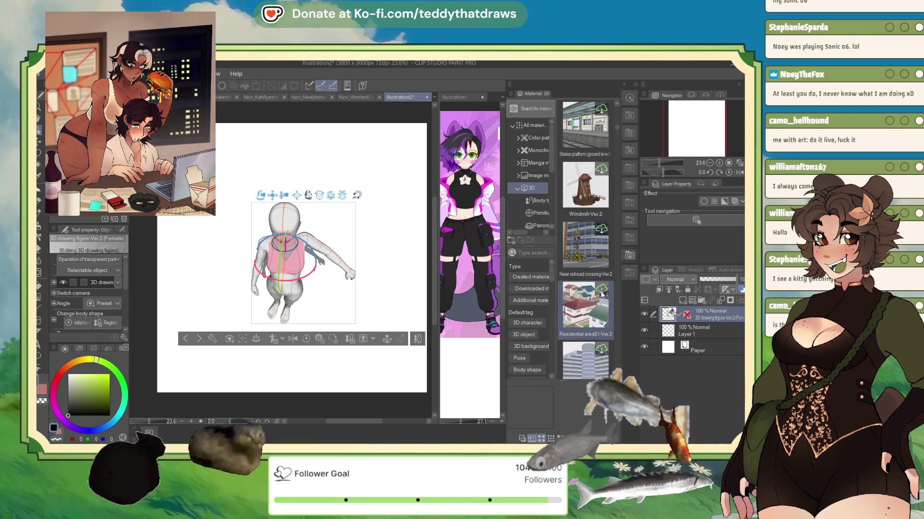
scroll(599, 290, "down", 4)
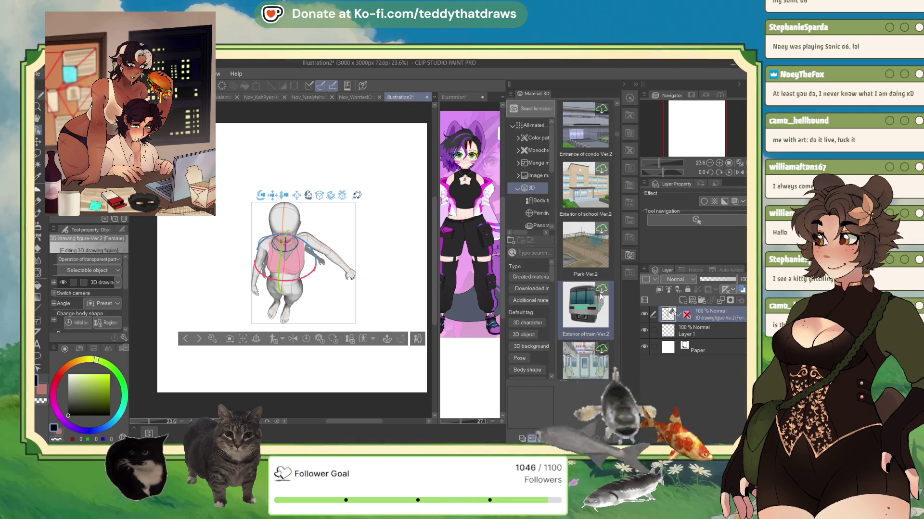
scroll(599, 298, "down", 5)
scroll(599, 298, "down", 5)
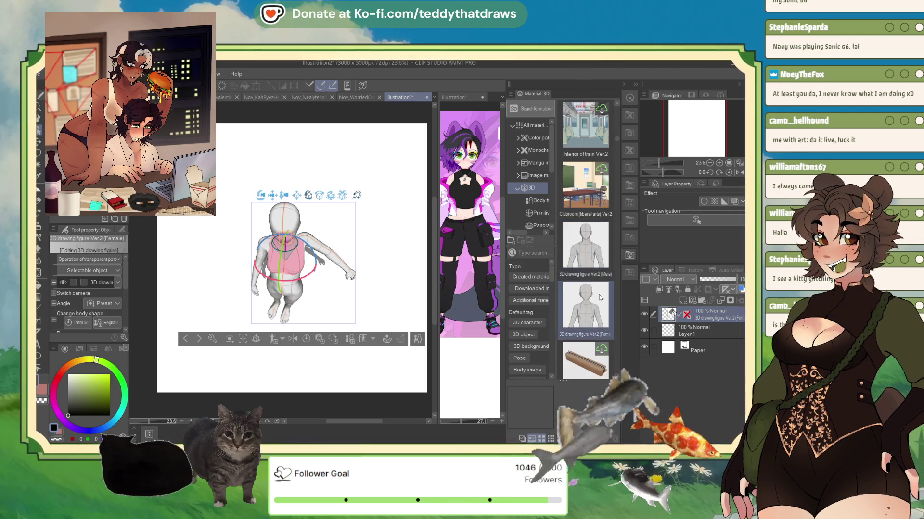
scroll(601, 296, "down", 1)
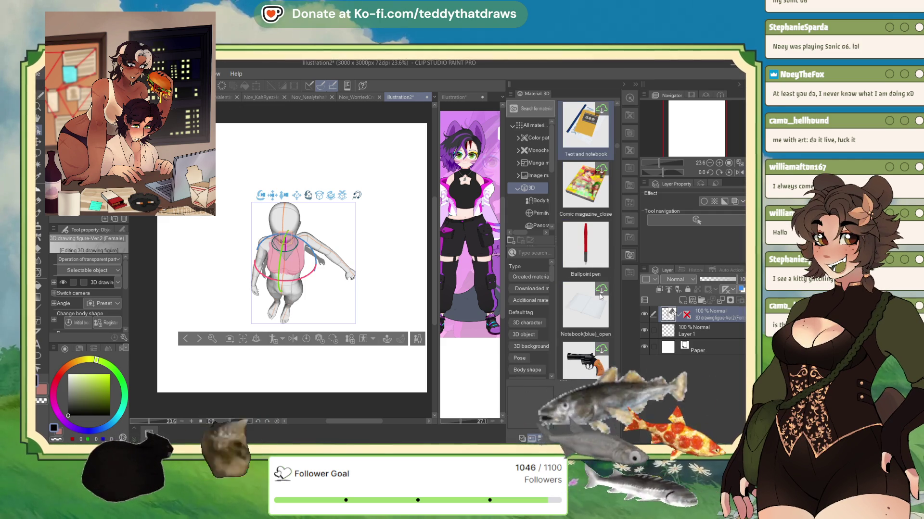
scroll(600, 297, "down", 2)
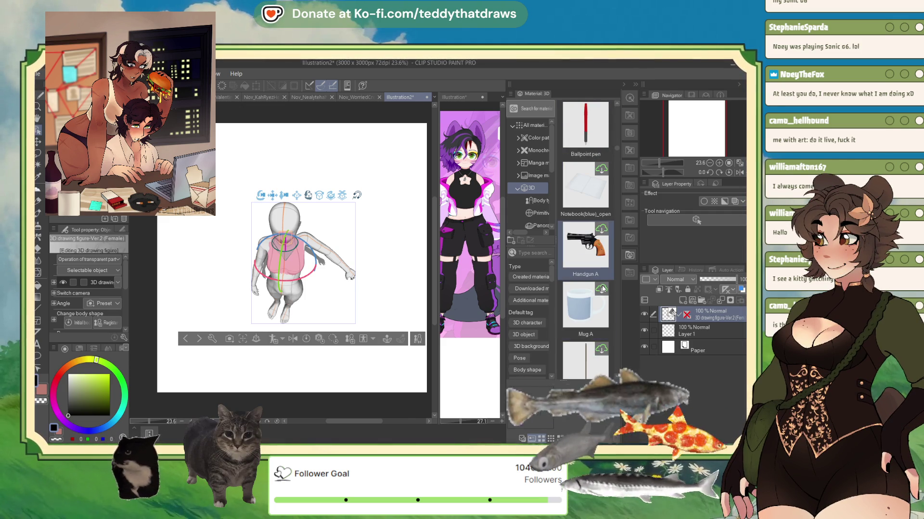
scroll(601, 290, "down", 5)
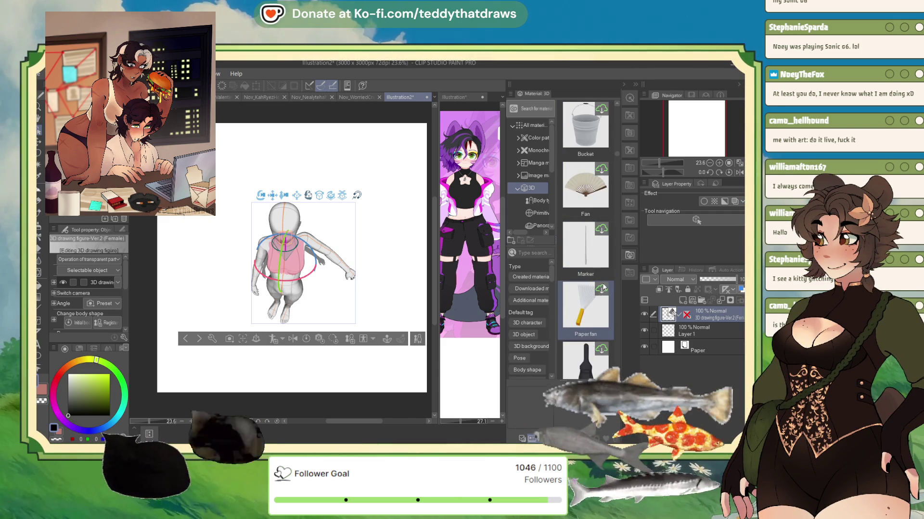
scroll(601, 291, "down", 4)
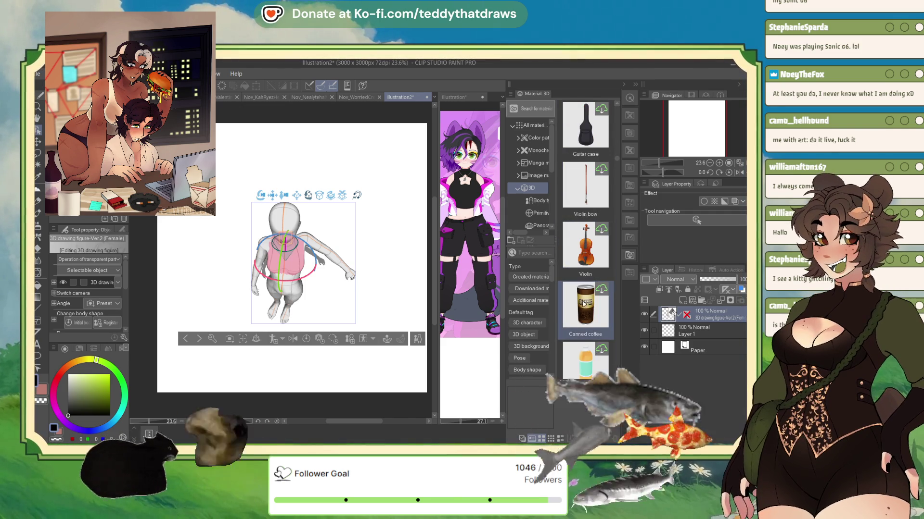
Drop the Car (sedan) A model into the scene, then undo until the 3D figure layer is gone.
scroll(597, 310, "down", 2)
left_click_drag(575, 206, 366, 184)
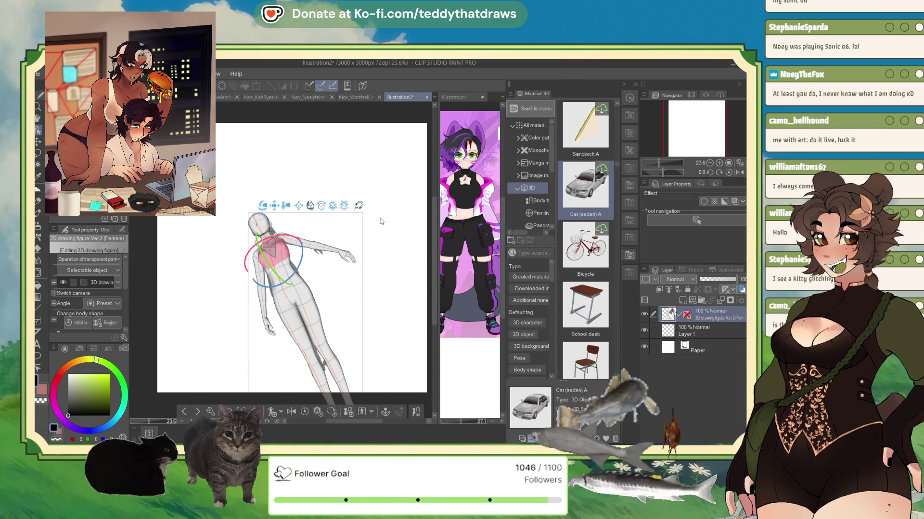
key("ctrl+z")
key("ctrl+z")
key("ctrl+z")
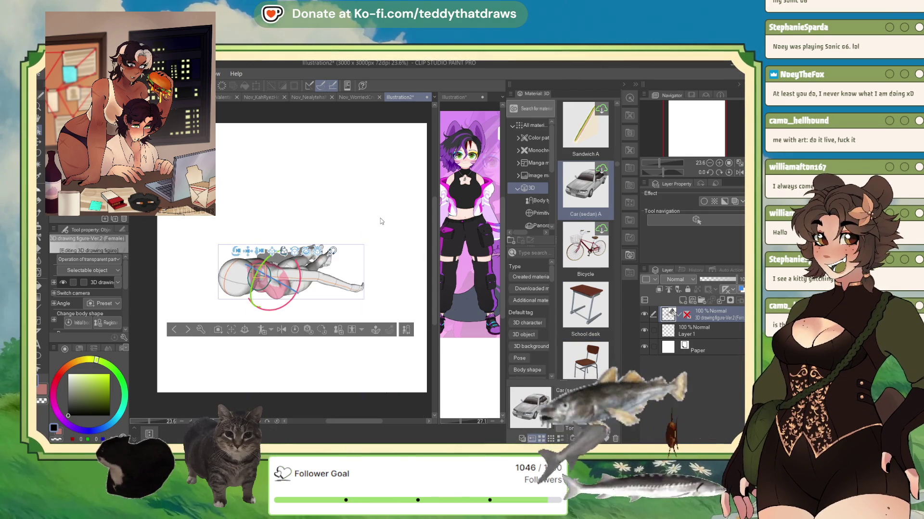
key("ctrl+z")
key("ctrl+z")
key("ctrl+z")
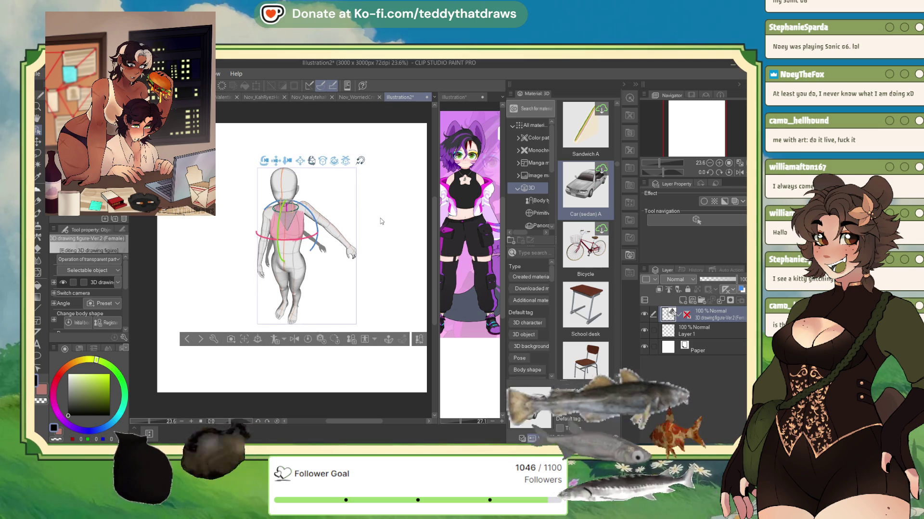
key("ctrl+z")
key("ctrl+z")
key("ctrl+z")
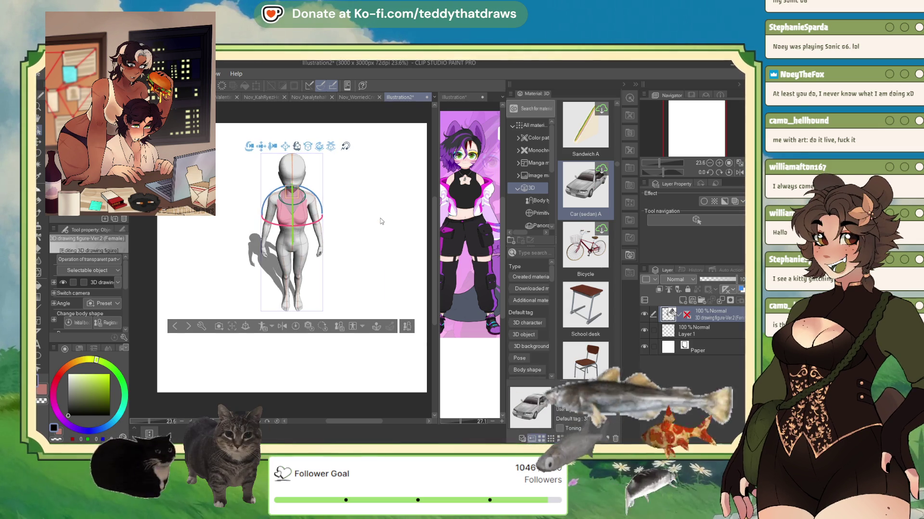
key("ctrl+z")
key("ctrl+z")
key("ctrl+z")
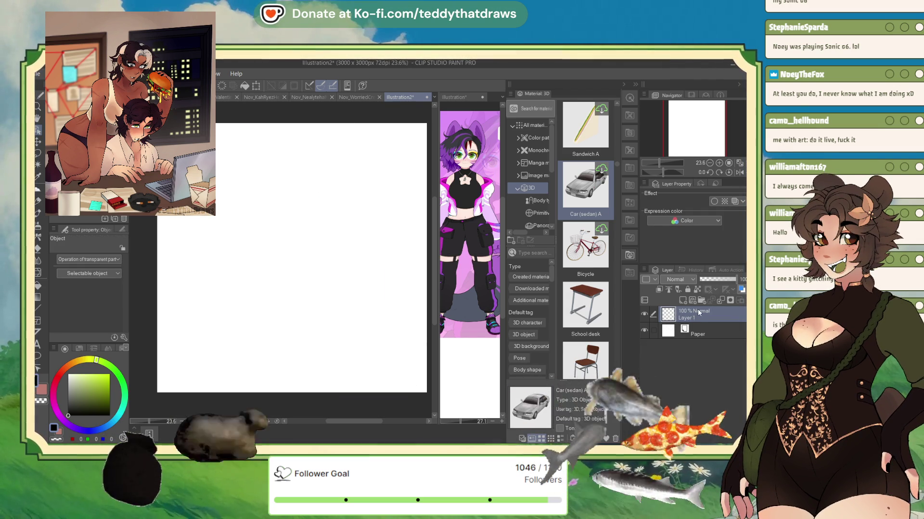
scroll(588, 303, "down", 3)
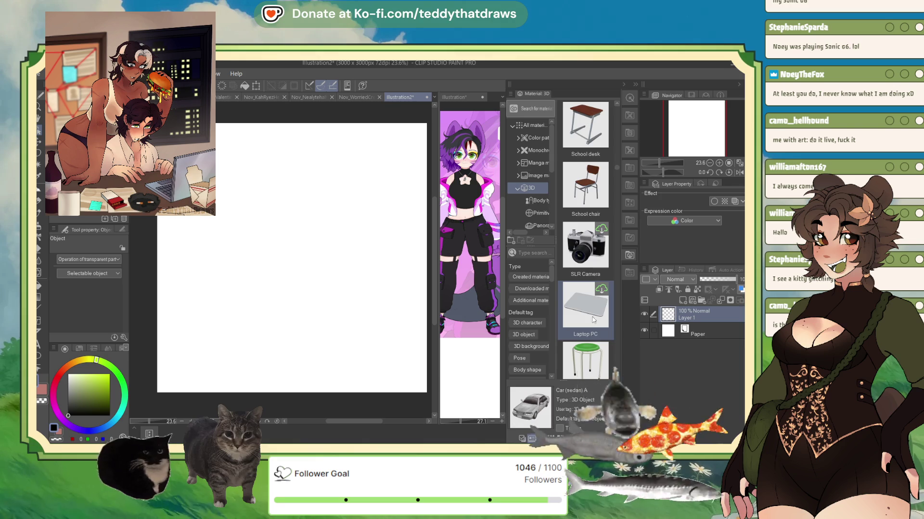
scroll(593, 320, "down", 5)
scroll(597, 306, "down", 3)
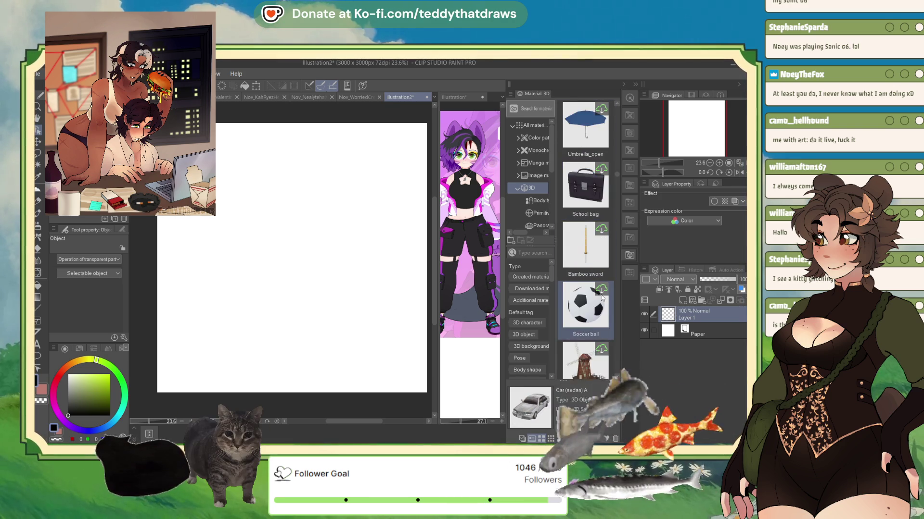
scroll(587, 316, "down", 4)
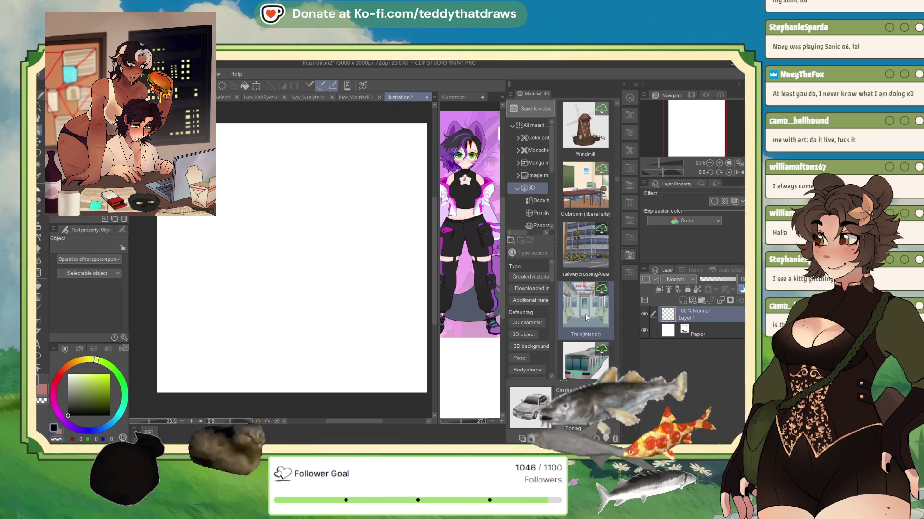
scroll(590, 317, "down", 4)
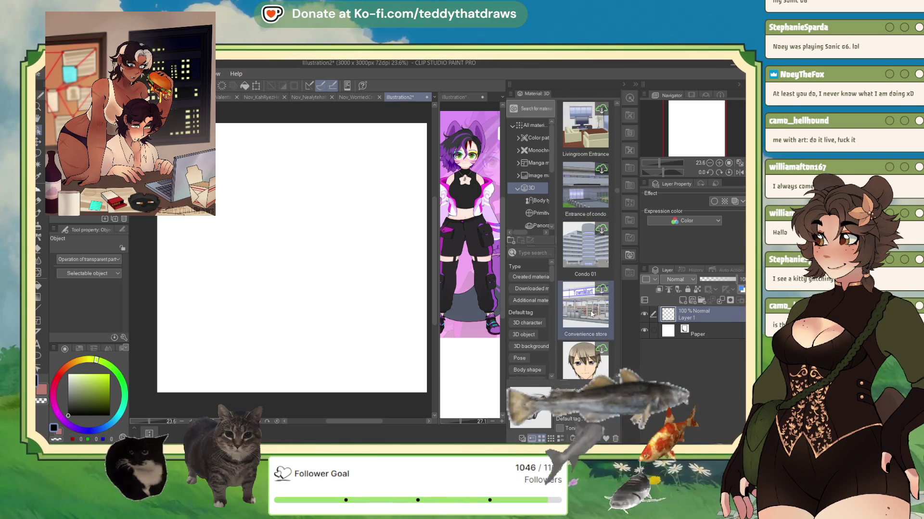
scroll(592, 312, "down", 5)
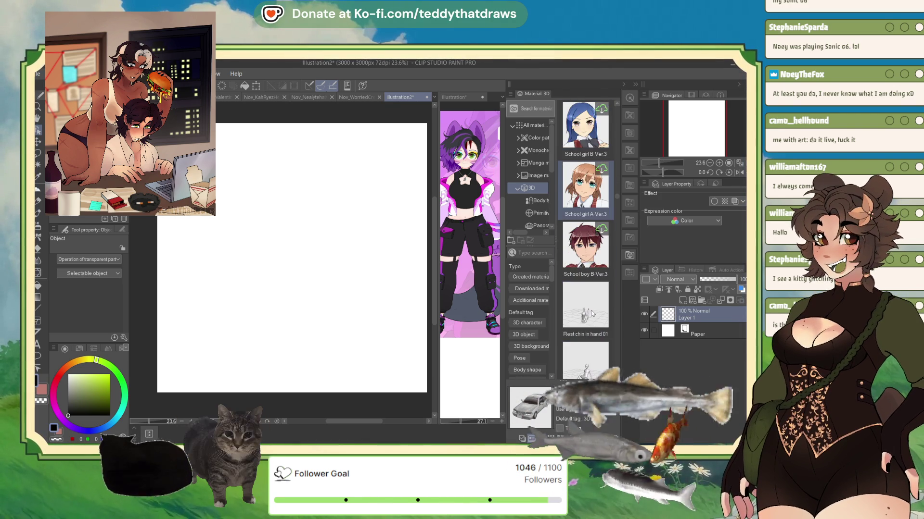
scroll(594, 316, "down", 4)
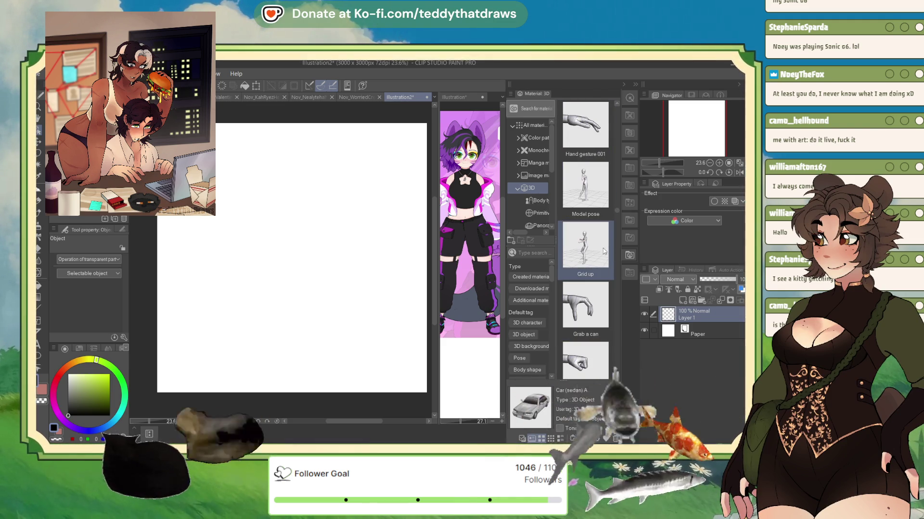
scroll(579, 221, "down", 3)
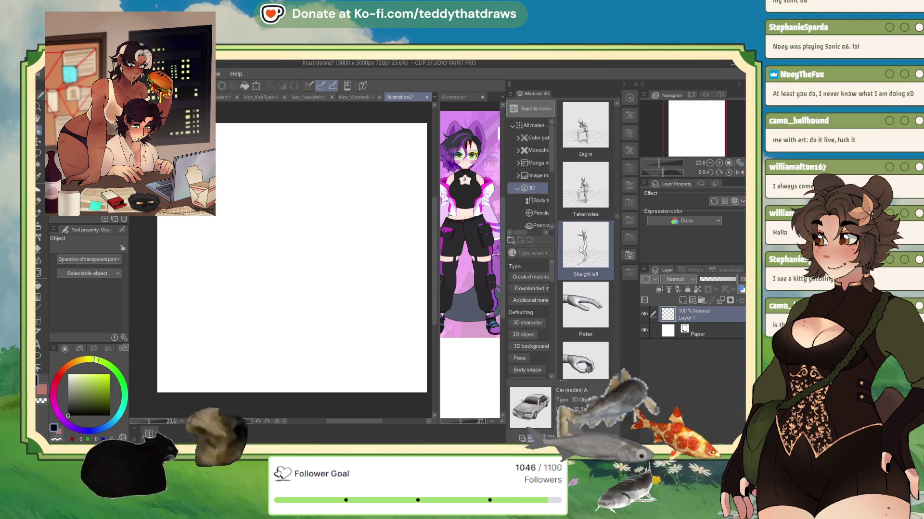
scroll(581, 269, "down", 3)
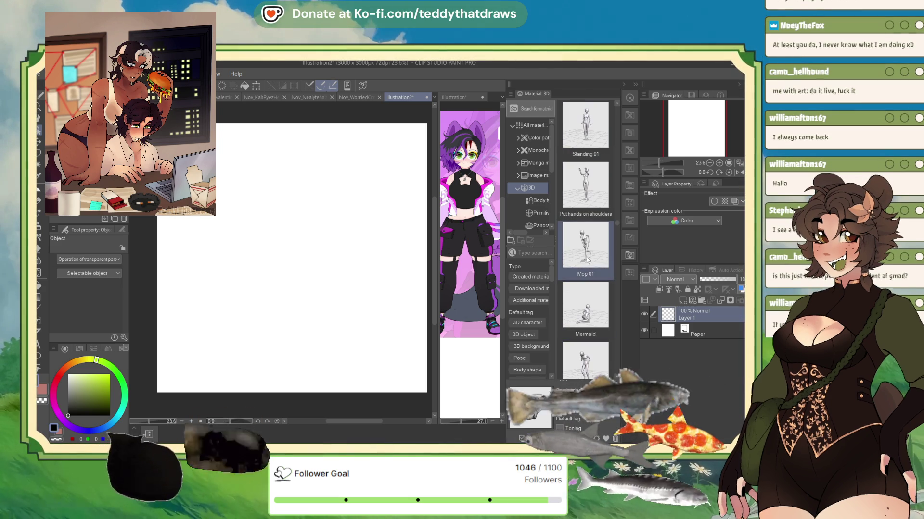
scroll(597, 231, "down", 1)
scroll(597, 254, "down", 6)
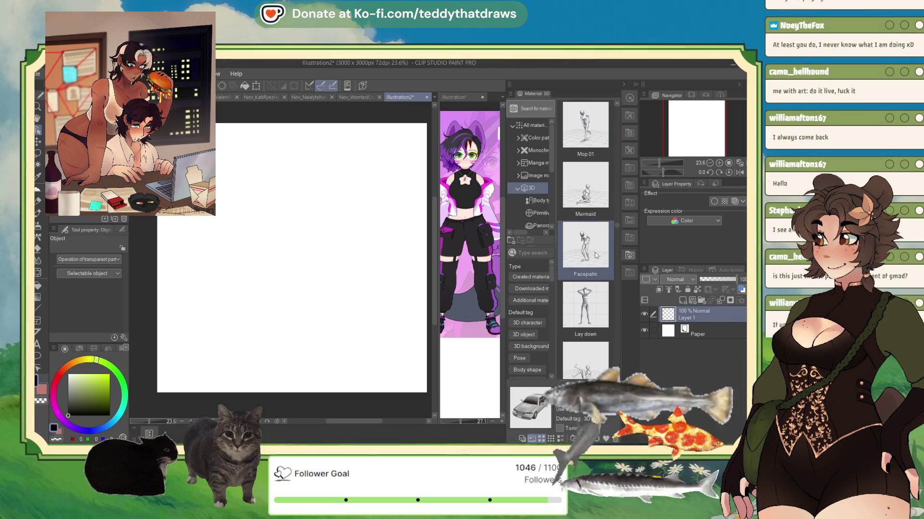
scroll(577, 315, "down", 2)
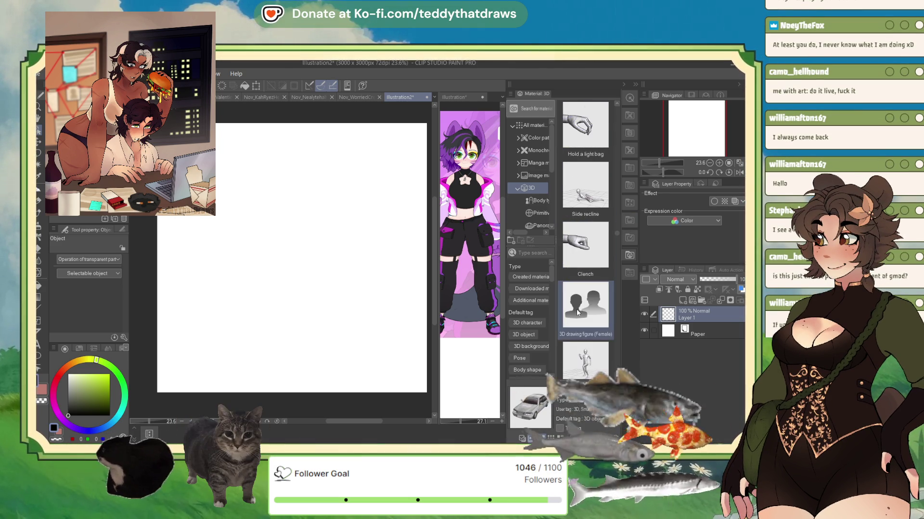
scroll(609, 206, "down", 3)
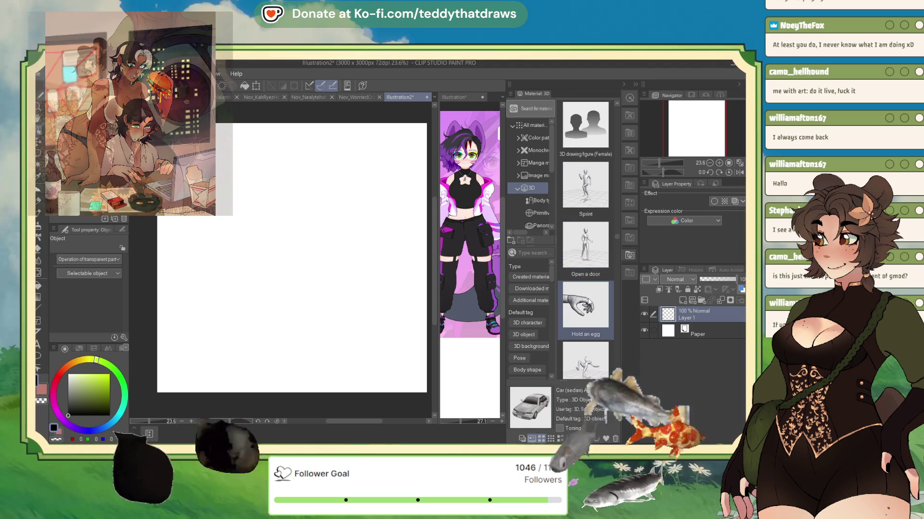
scroll(594, 284, "down", 5)
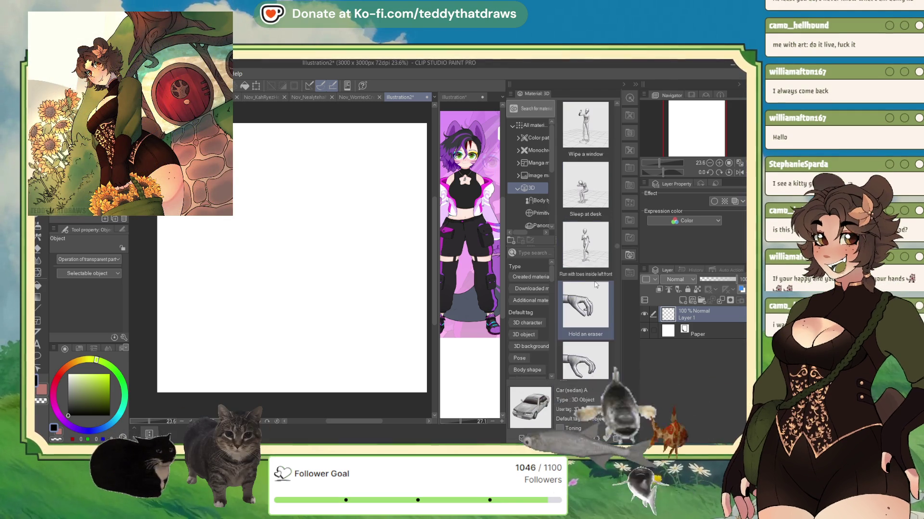
scroll(587, 299, "down", 5)
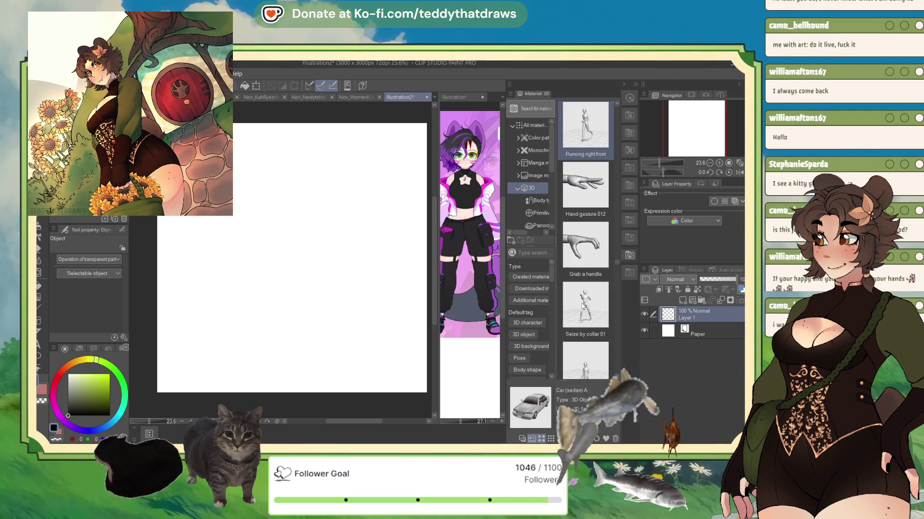
scroll(583, 306, "down", 4)
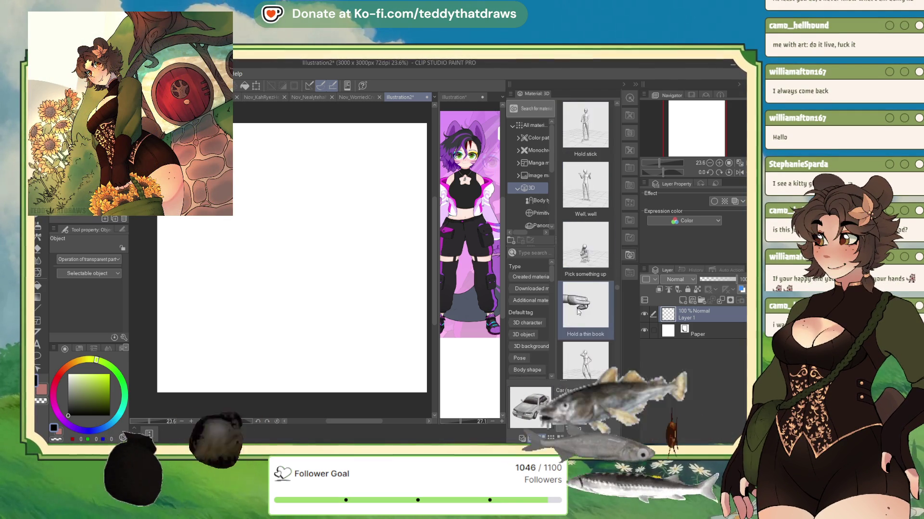
scroll(583, 304, "down", 4)
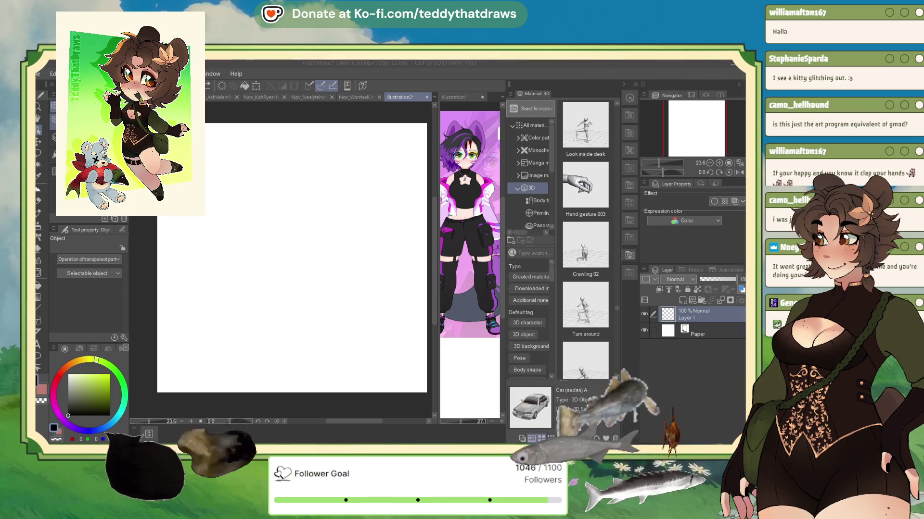
Switch to the work-in-progress sketch file and collapse the Material 3D palette.
key("ctrl+Tab")
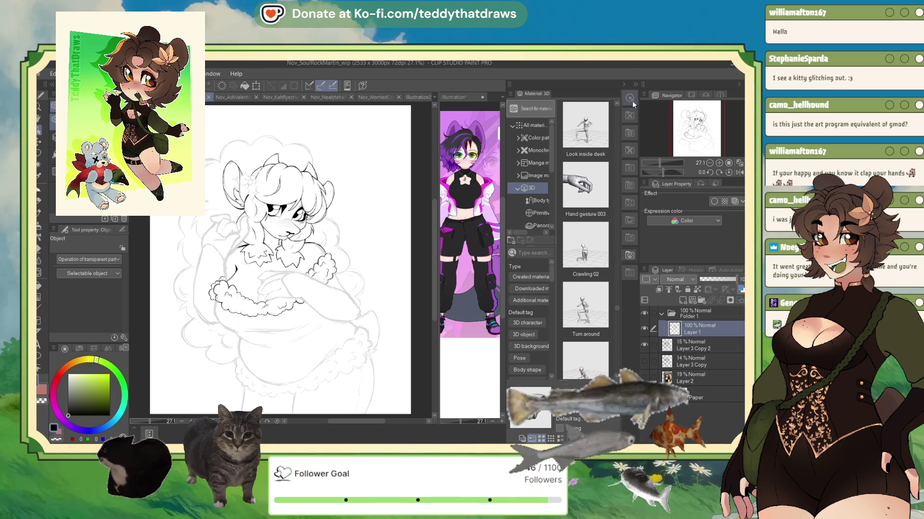
left_click(624, 85)
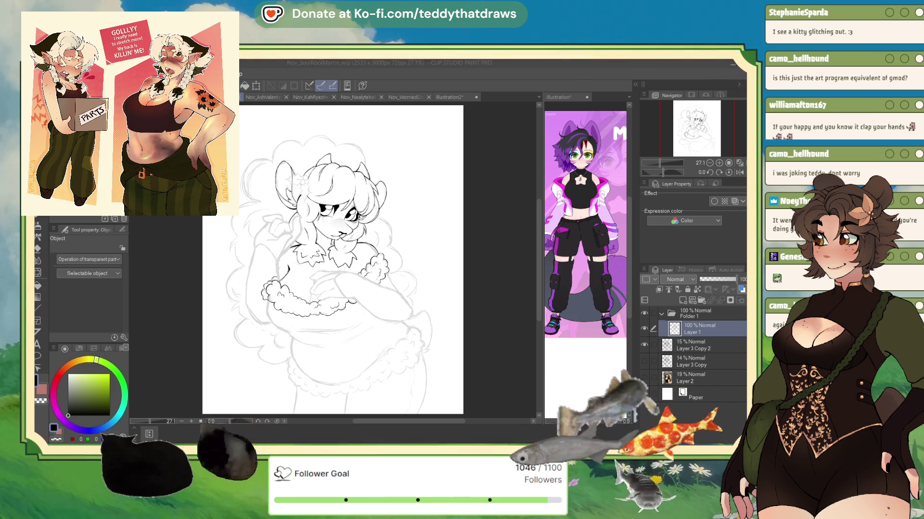
Switch to the blank Illustration2 document and pick the inking pen for sketching.
left_click(450, 97)
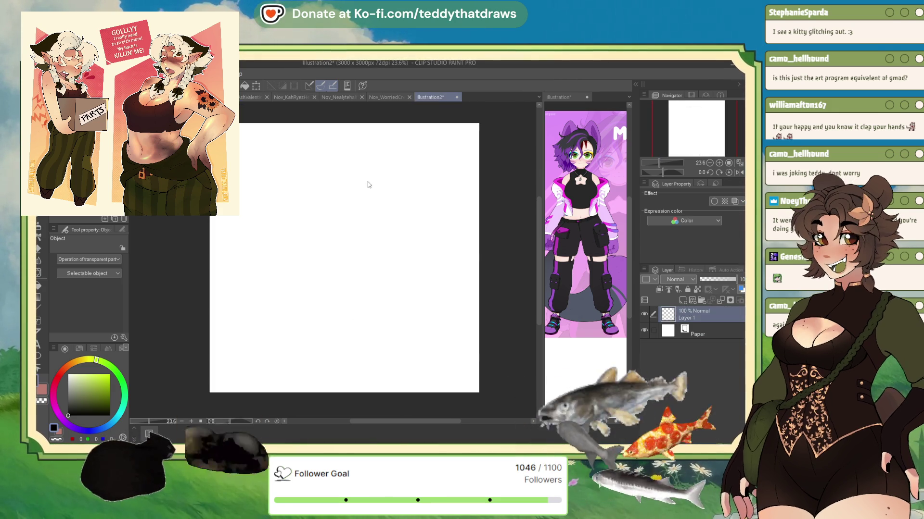
scroll(242, 267, "down", 2)
key("m")
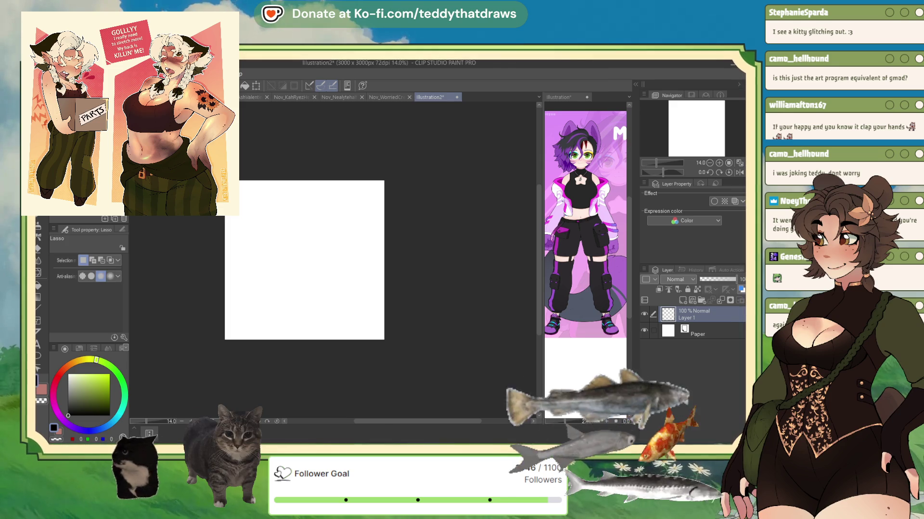
key("b")
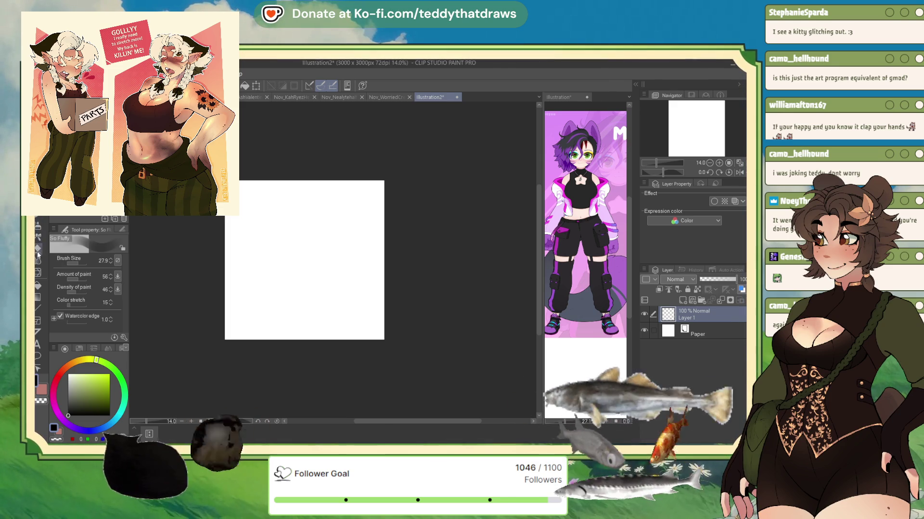
key("p")
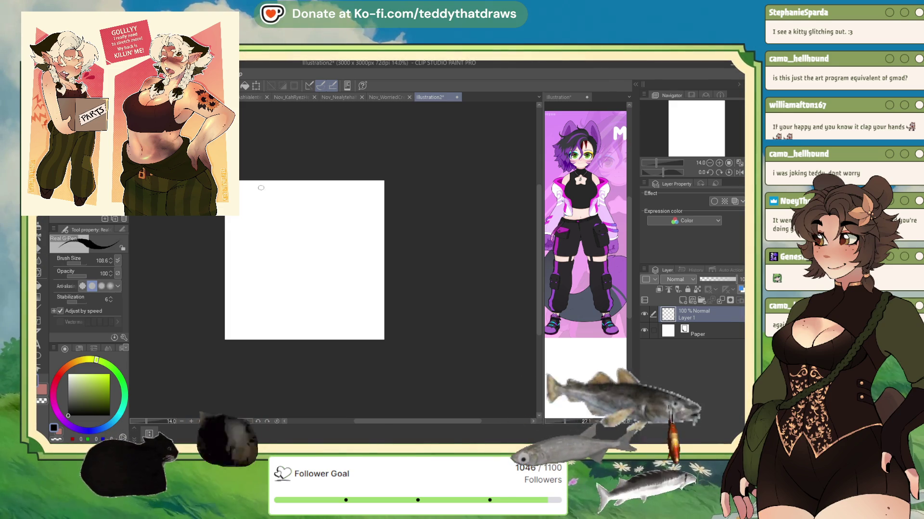
scroll(314, 205, "up", 1)
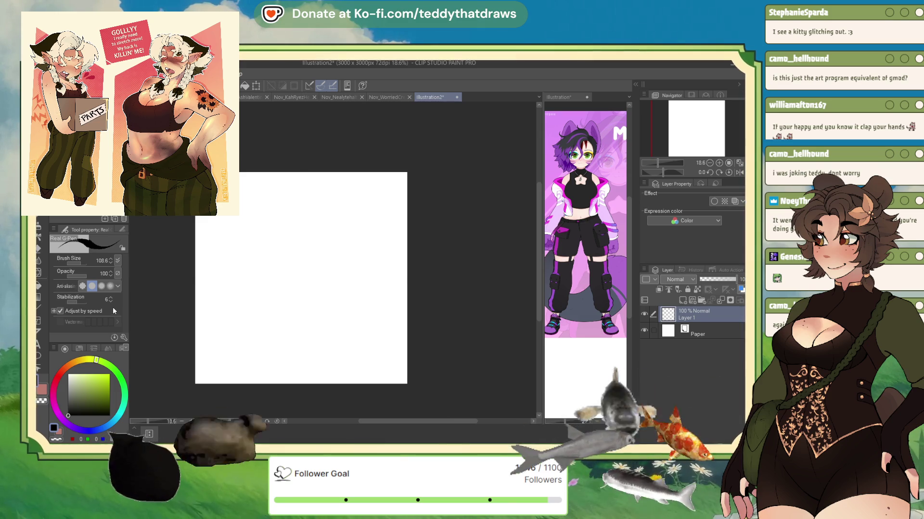
Extend the canvas upward to 3000 x 3289 px and sketch a rough head circle near the top.
key("ctrl+alt+c")
left_click_drag(270, 173, 260, 153)
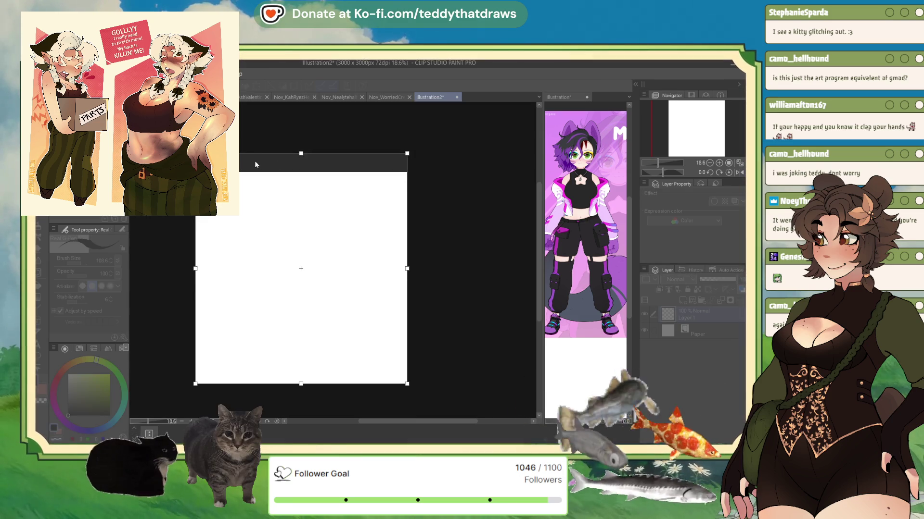
key("Return")
mouse_move(322, 166)
left_mouse_down()
mouse_move(309, 197)
mouse_move(315, 168)
mouse_move(345, 189)
left_mouse_up()
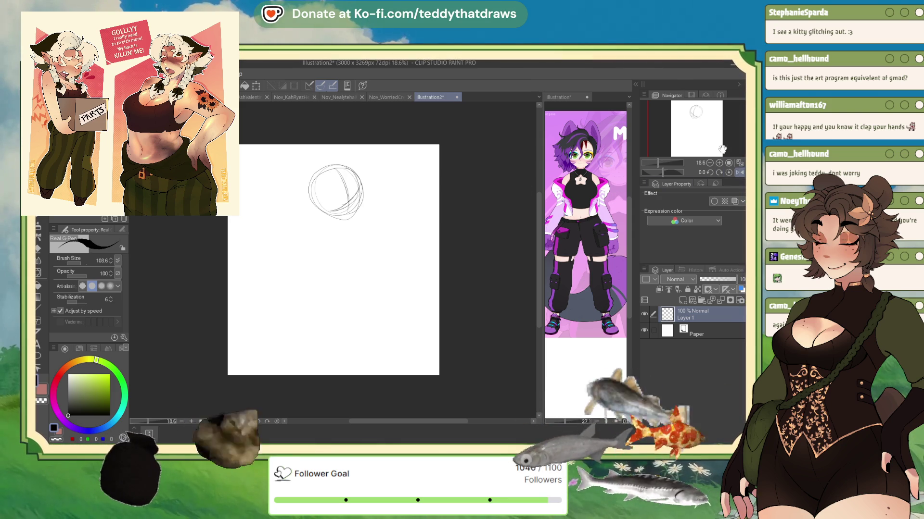
Undo stray strokes, then darken the head's left arc and the pointed lower-right jaw line.
scroll(685, 129, "up", 2)
left_click_drag(685, 128, 684, 122)
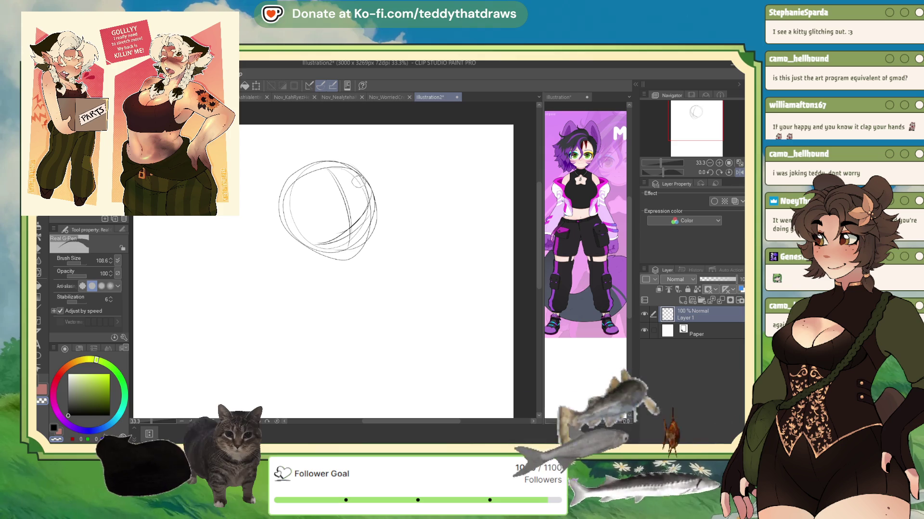
key("ctrl+z")
key("ctrl+z")
key("ctrl+z")
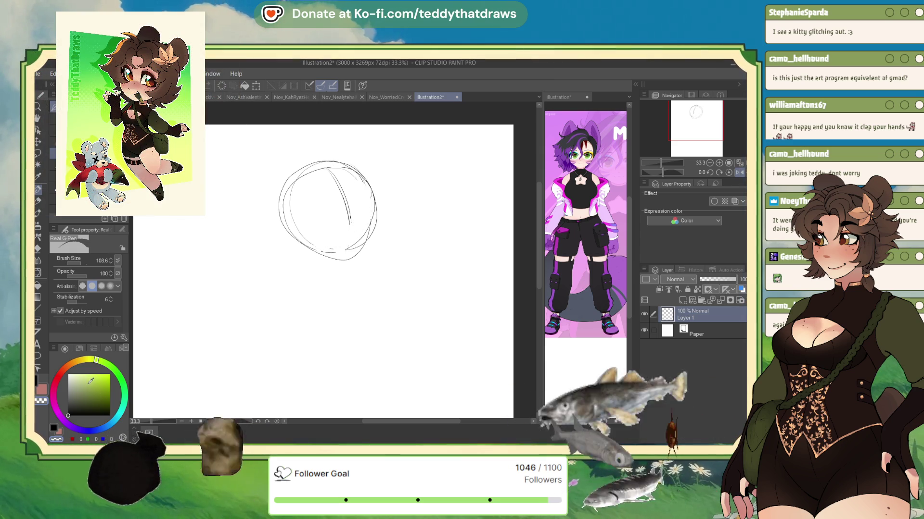
left_click_drag(353, 242, 358, 236)
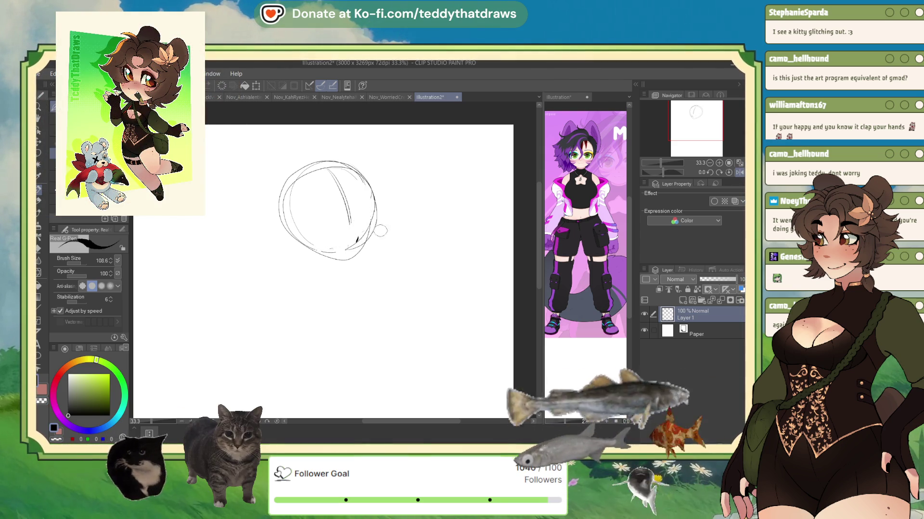
key("h")
mouse_move(323, 165)
left_mouse_down()
mouse_move(291, 207)
mouse_move(291, 223)
mouse_move(300, 193)
mouse_move(290, 233)
mouse_move(315, 275)
mouse_move(373, 232)
left_mouse_up()
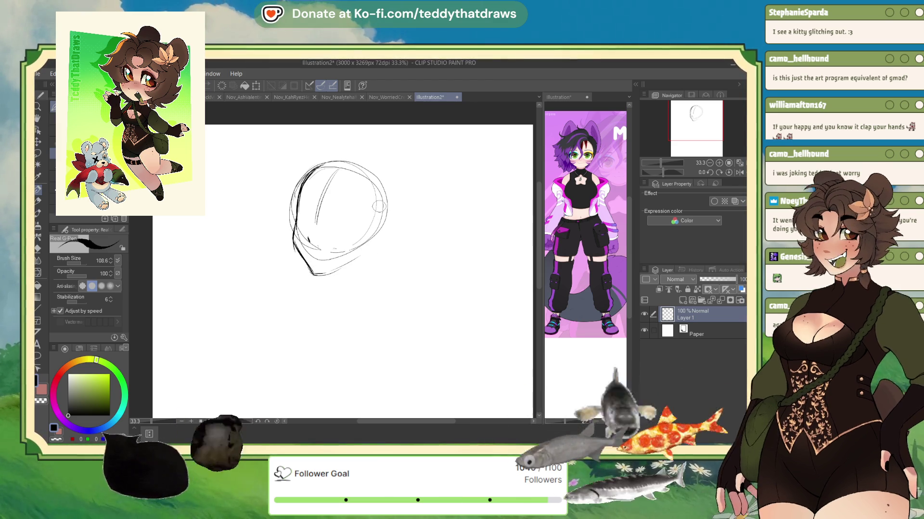
left_click_drag(320, 275, 376, 241)
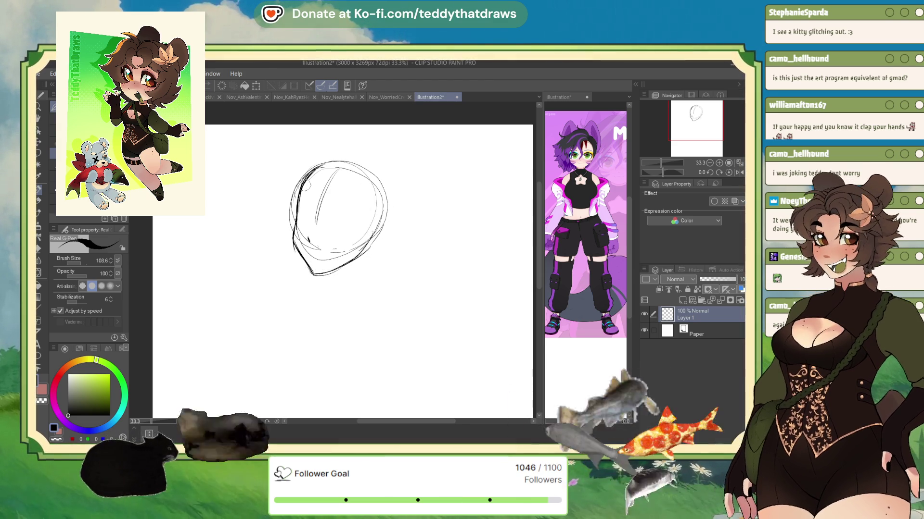
key("ctrl+minus")
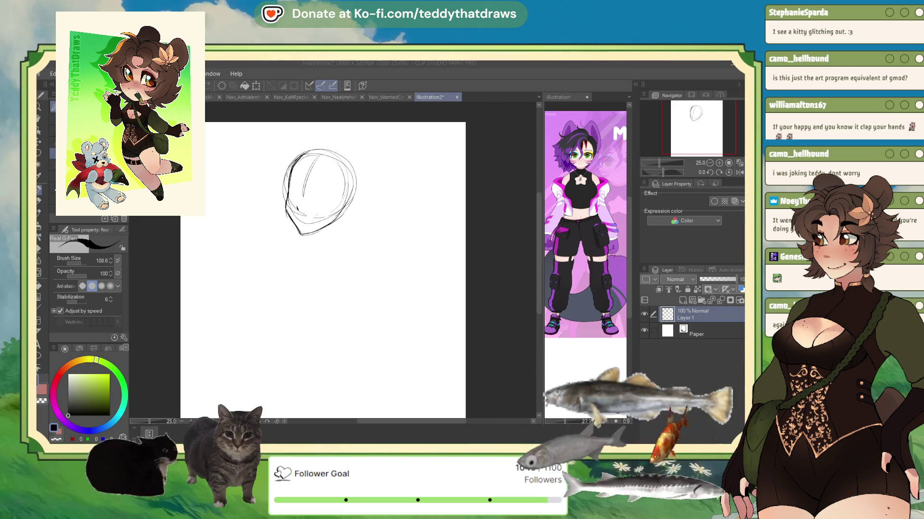
Scale the reference sheet's Layer 2 down to 66% in the right Illustration view.
left_click(558, 96)
left_click_drag(683, 128, 704, 128)
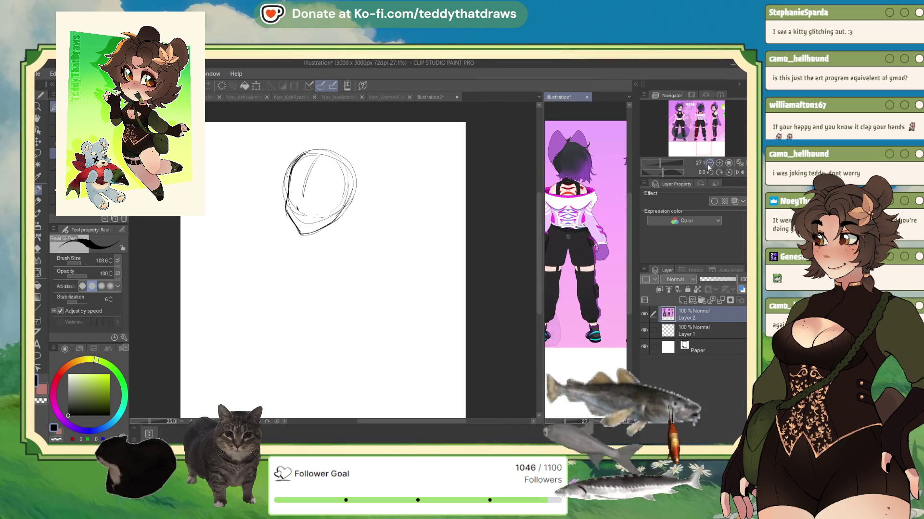
left_click(709, 163)
left_click(258, 86)
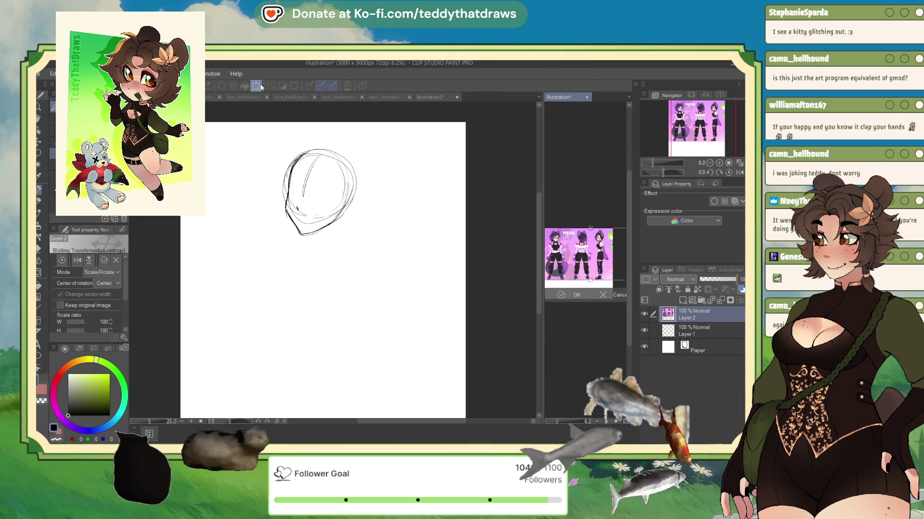
left_click_drag(618, 284, 617, 290)
left_click_drag(616, 237, 610, 235)
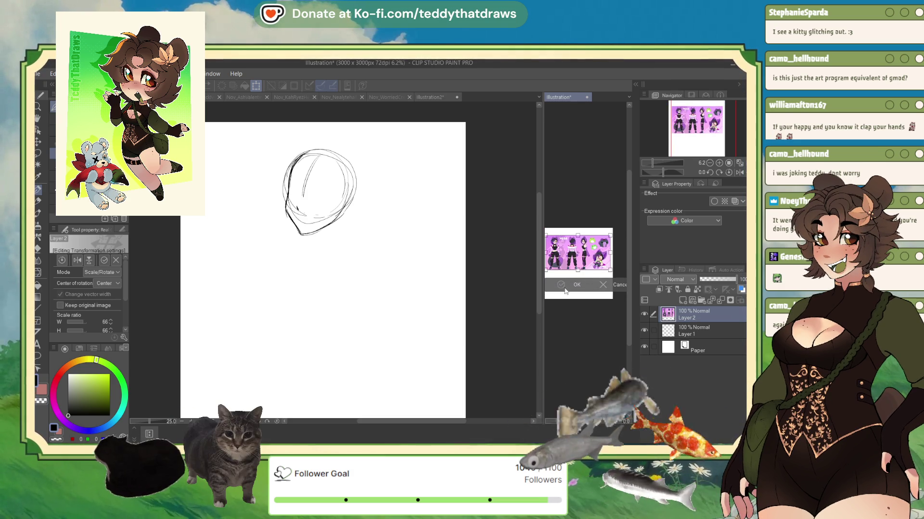
left_click(562, 286)
Back on Illustration2, move the head sketch right and down with Ctrl+T.
scroll(562, 289, "up", 3)
scroll(584, 255, "down", 3)
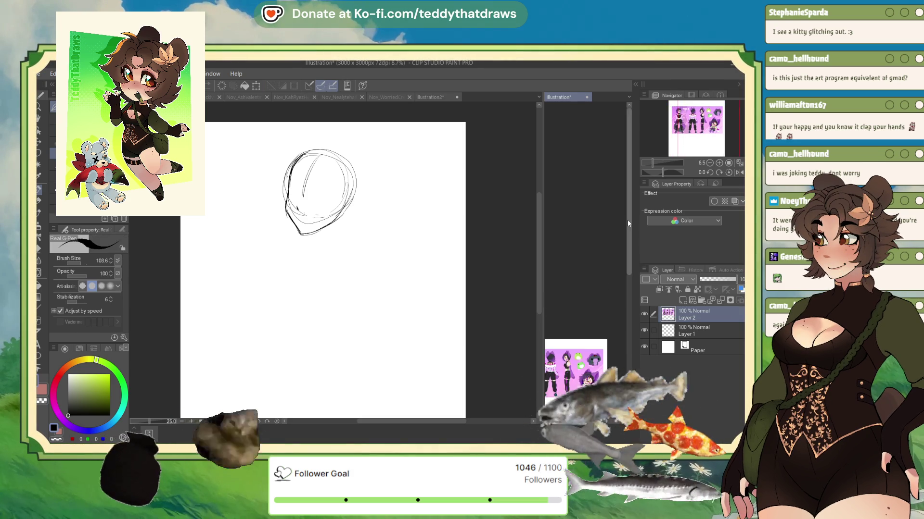
scroll(585, 266, "up", 6)
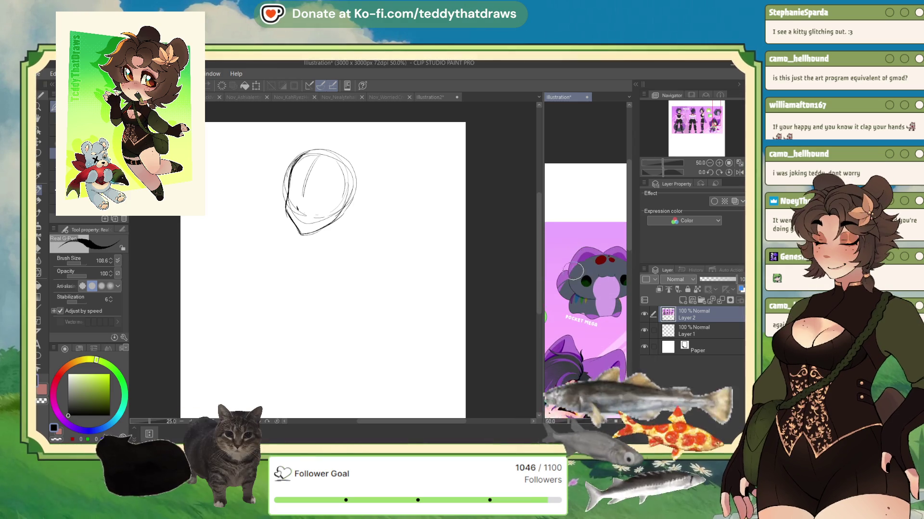
scroll(584, 266, "down", 1)
left_click(459, 227)
scroll(347, 154, "up", 1)
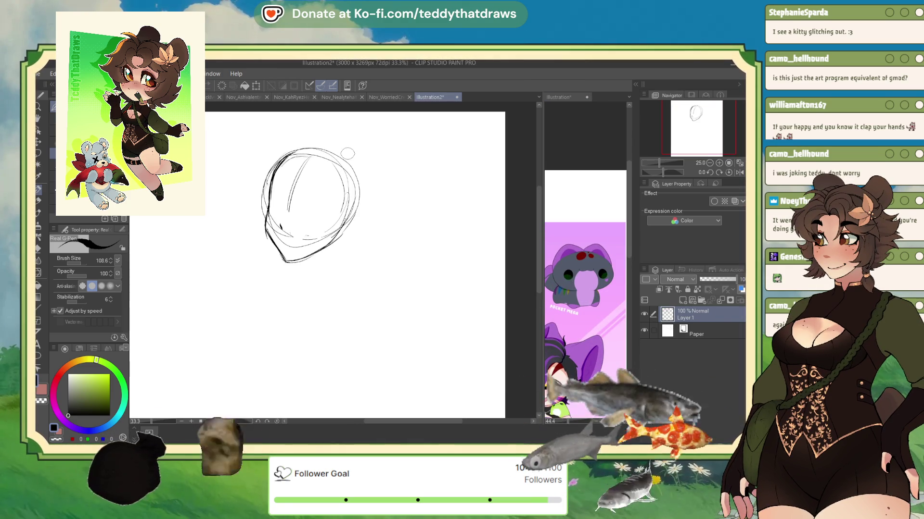
key("ctrl+t")
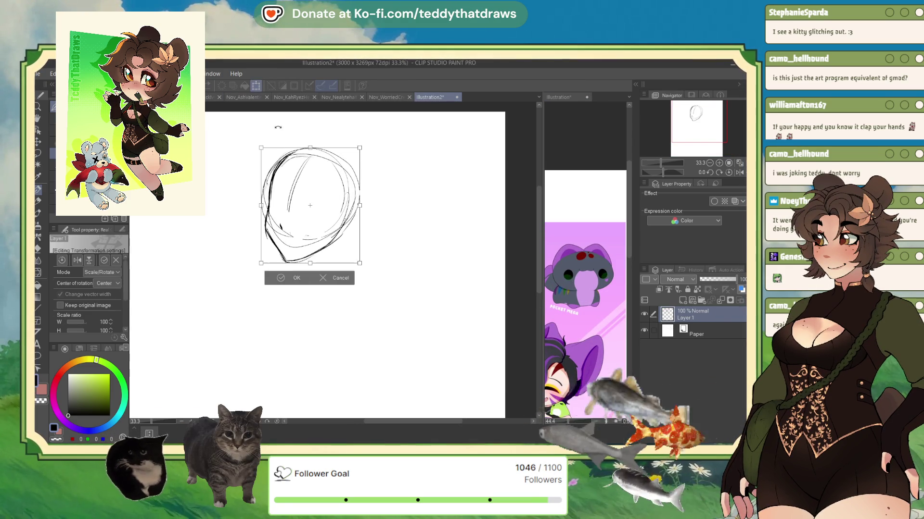
left_click_drag(338, 267, 354, 278)
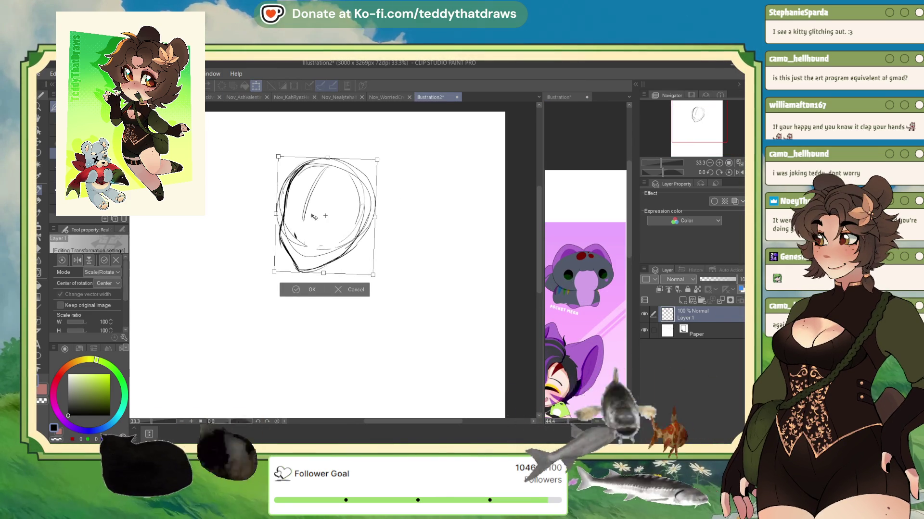
left_click(301, 288)
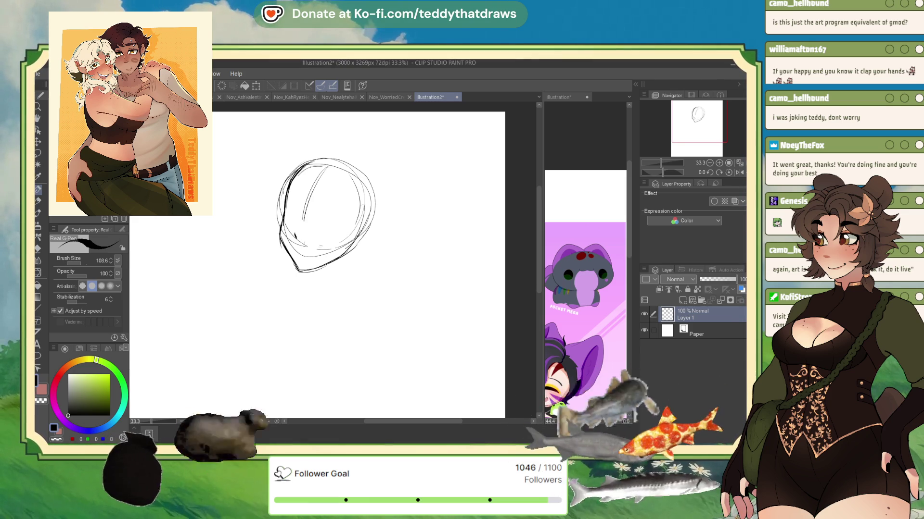
Draw a neck line, then shift the sketch right and shrink it with a transform.
left_click_drag(361, 240, 333, 275)
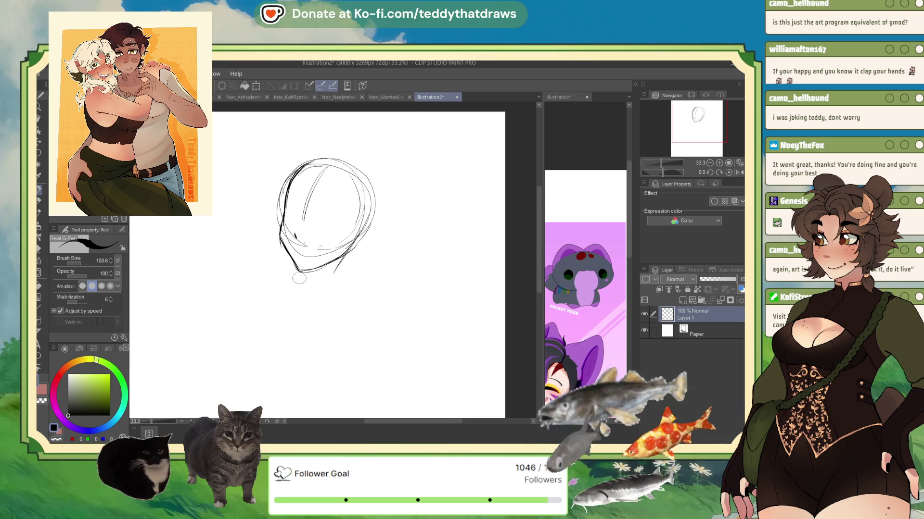
scroll(714, 141, "down", 3)
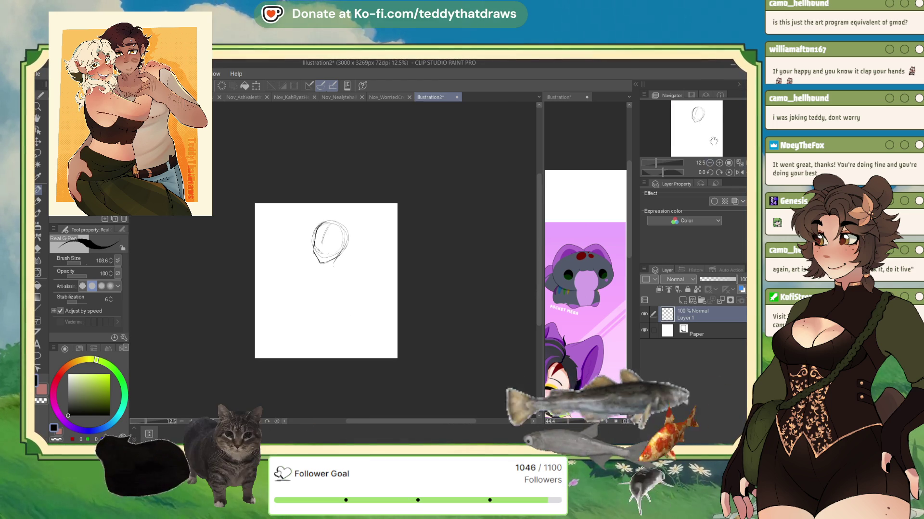
key("ctrl+t")
mouse_move(332, 242)
left_mouse_down()
mouse_move(349, 244)
mouse_move(366, 222)
left_mouse_up()
left_click(318, 280)
scroll(335, 251, "up", 3)
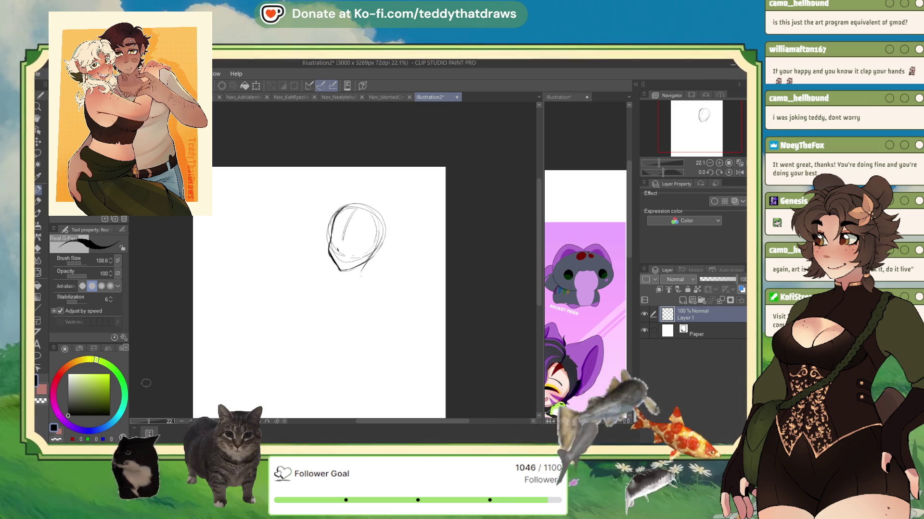
Sketch chin, neck, chest oval and shoulder strokes below the head, checking in a mirrored view.
left_click_drag(334, 249, 349, 256)
key("ctrl+z")
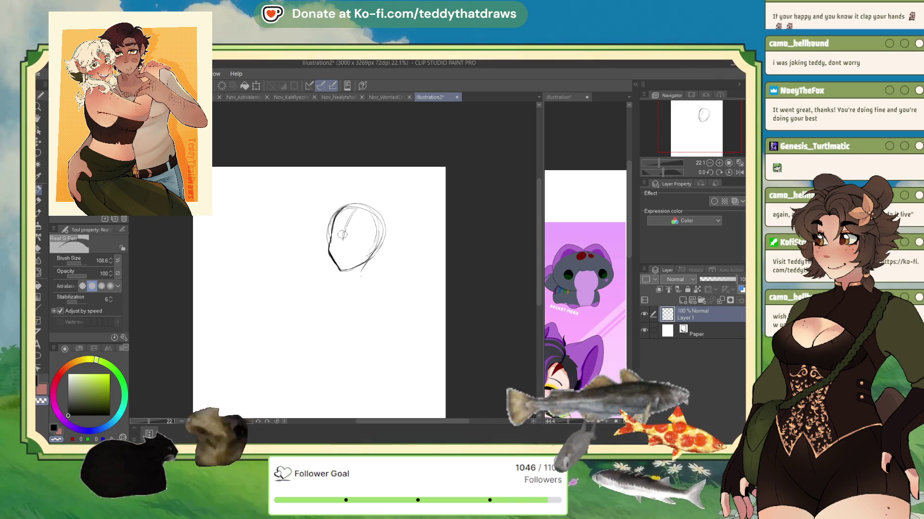
mouse_move(353, 283)
left_mouse_down()
mouse_move(343, 288)
mouse_move(371, 273)
left_mouse_up()
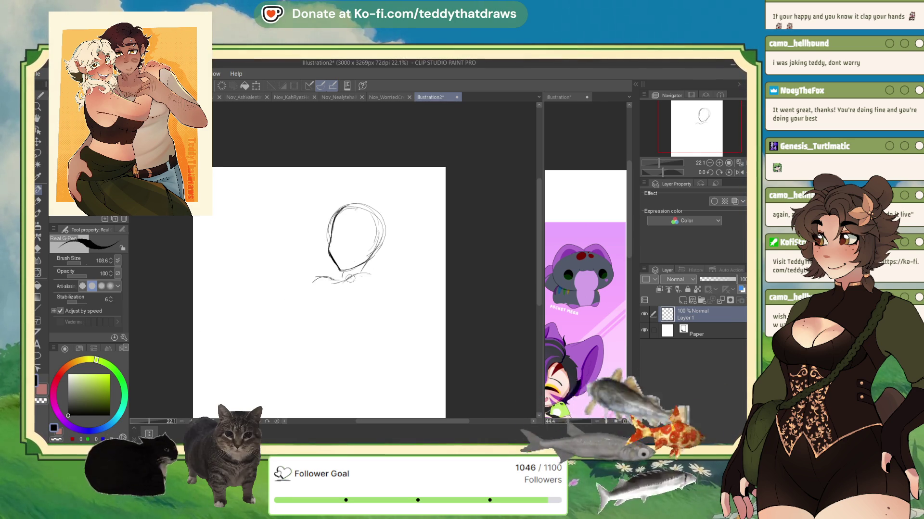
mouse_move(349, 278)
left_mouse_down()
mouse_move(380, 288)
mouse_move(363, 315)
left_mouse_up()
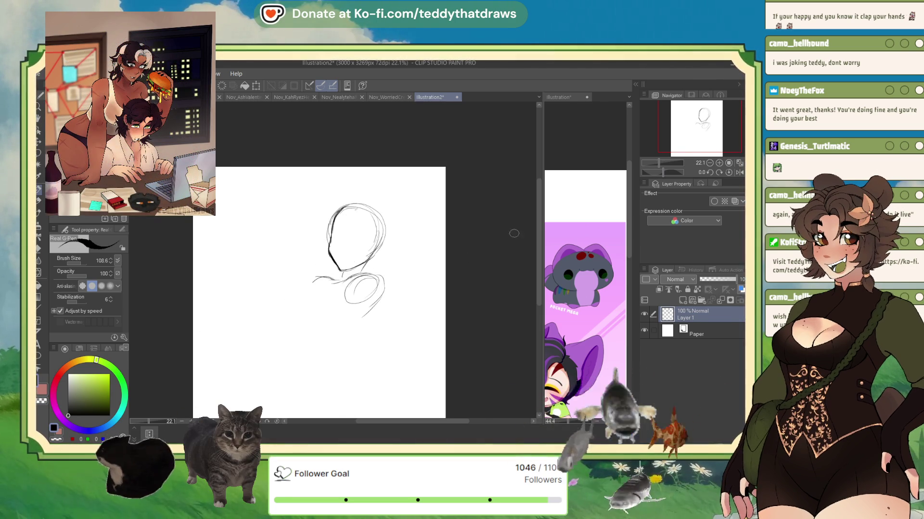
key("h")
left_click_drag(350, 279, 368, 312)
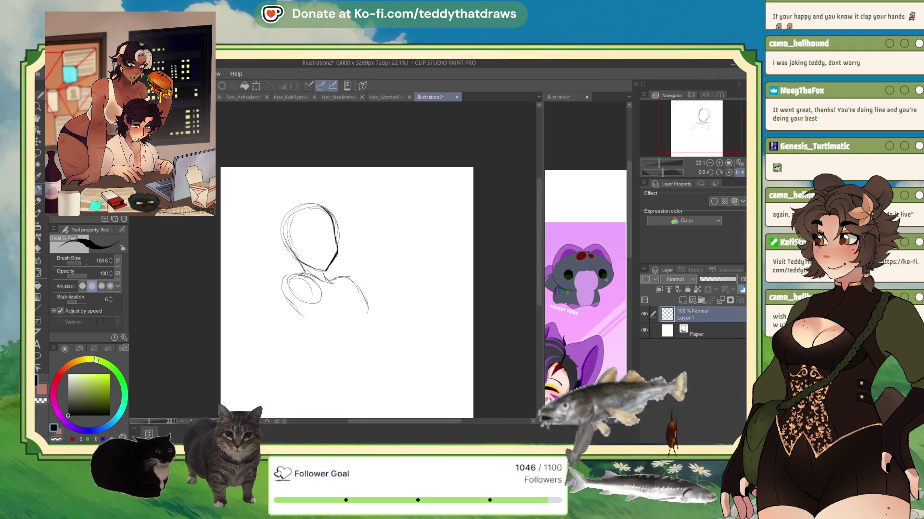
Extend both sides of the torso downward and compare against the reference character's front view.
mouse_move(308, 284)
left_mouse_down()
mouse_move(291, 272)
mouse_move(282, 289)
mouse_move(288, 308)
mouse_move(317, 327)
mouse_move(372, 315)
mouse_move(370, 305)
left_mouse_up()
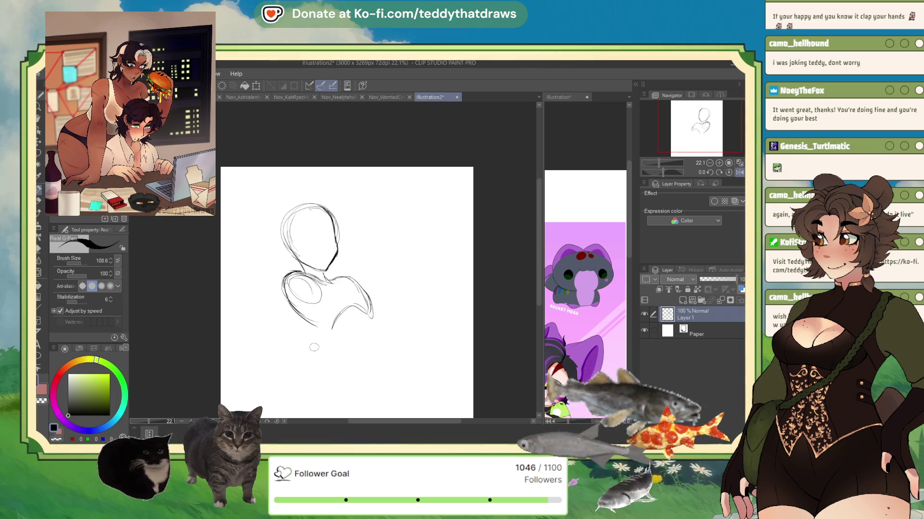
left_click_drag(332, 330, 322, 353)
left_click_drag(372, 304, 384, 359)
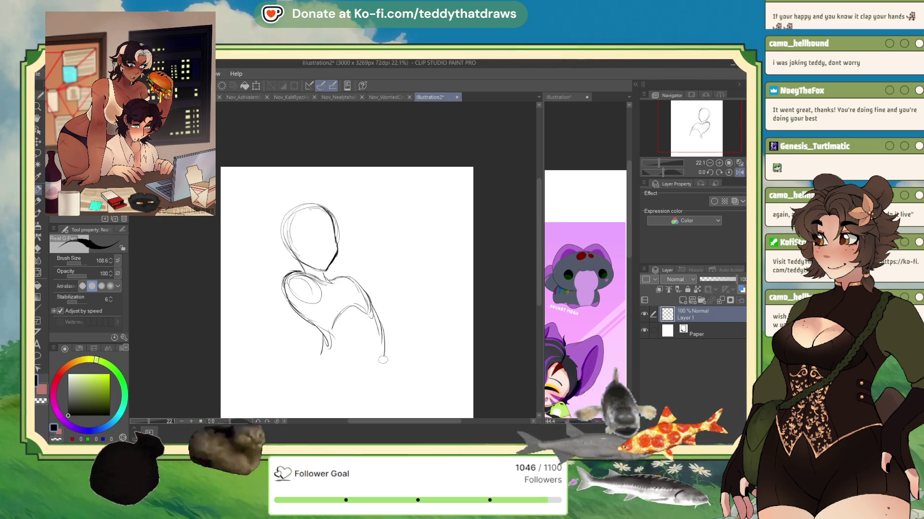
left_click(592, 154)
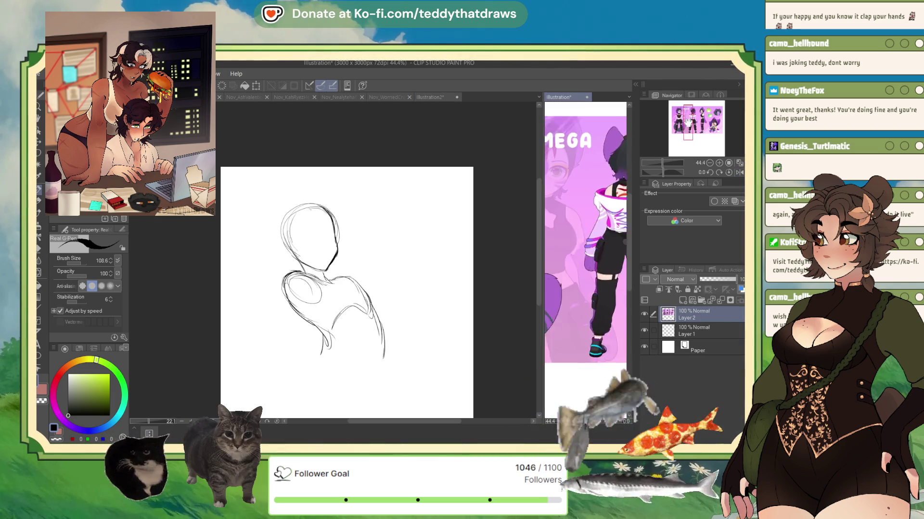
left_click_drag(692, 117, 676, 123)
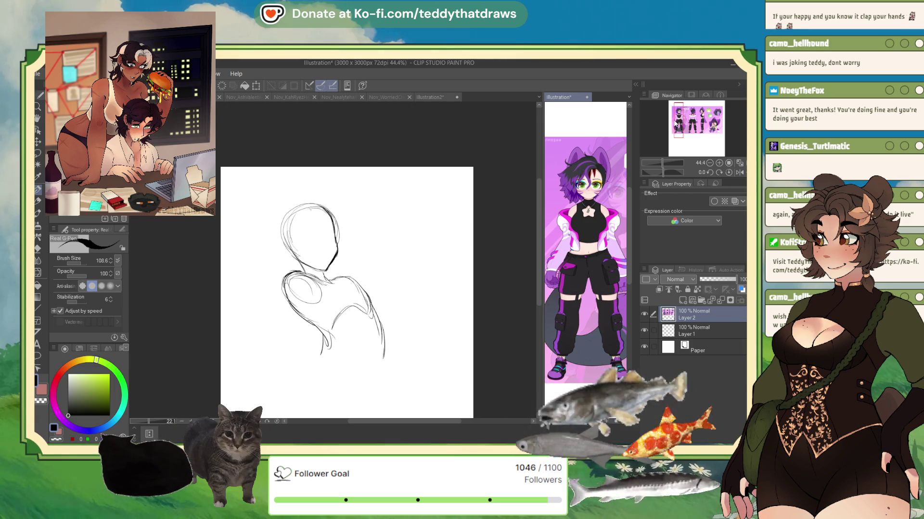
left_click(469, 138)
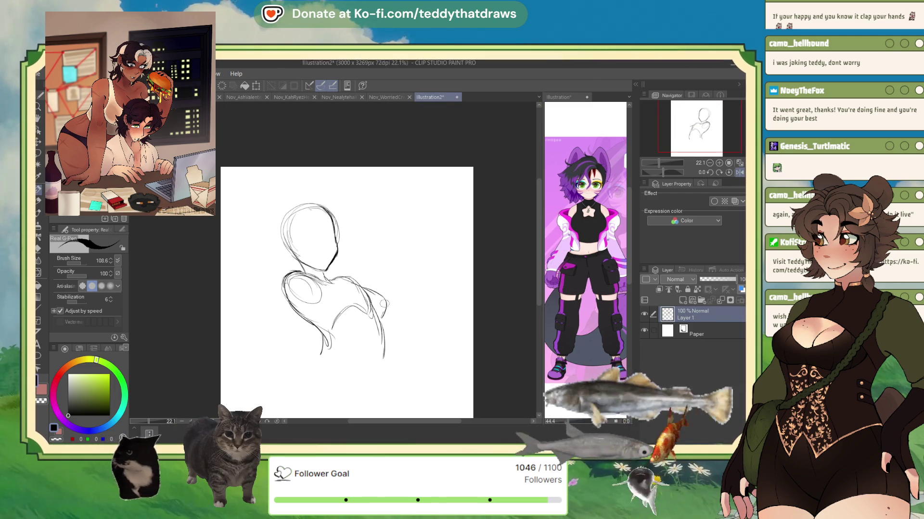
Sketch the right shoulder and arm, then scale the whole sketch to about 89%.
mouse_move(341, 277)
left_mouse_down()
mouse_move(391, 308)
mouse_move(390, 324)
mouse_move(352, 329)
left_mouse_up()
key("h")
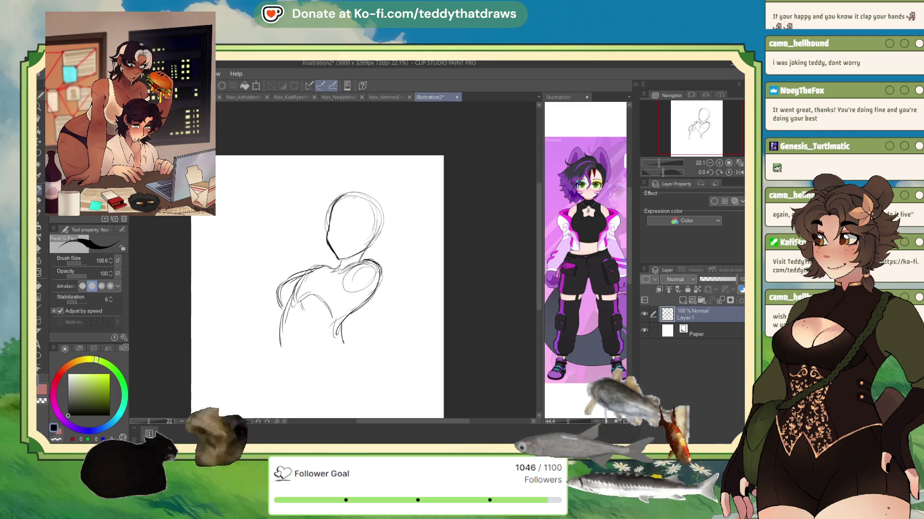
key("ctrl+t")
mouse_move(384, 192)
left_mouse_down()
mouse_move(365, 221)
mouse_move(370, 213)
left_mouse_up()
left_click(310, 346)
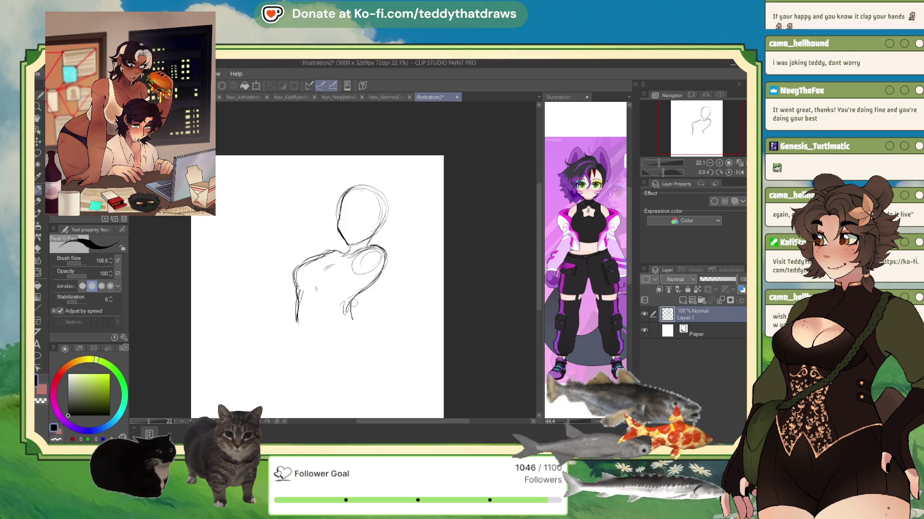
Draw both torso sides down to the hips and the curved torso bottom.
left_click_drag(353, 316, 367, 337)
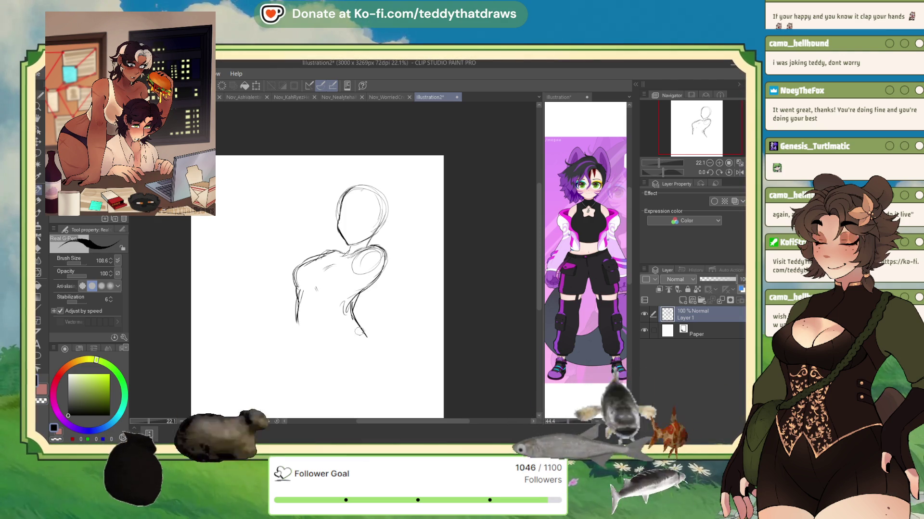
mouse_move(364, 335)
left_mouse_down()
mouse_move(331, 342)
mouse_move(319, 364)
left_mouse_up()
mouse_move(296, 321)
left_mouse_down()
mouse_move(319, 364)
mouse_move(301, 346)
left_mouse_up()
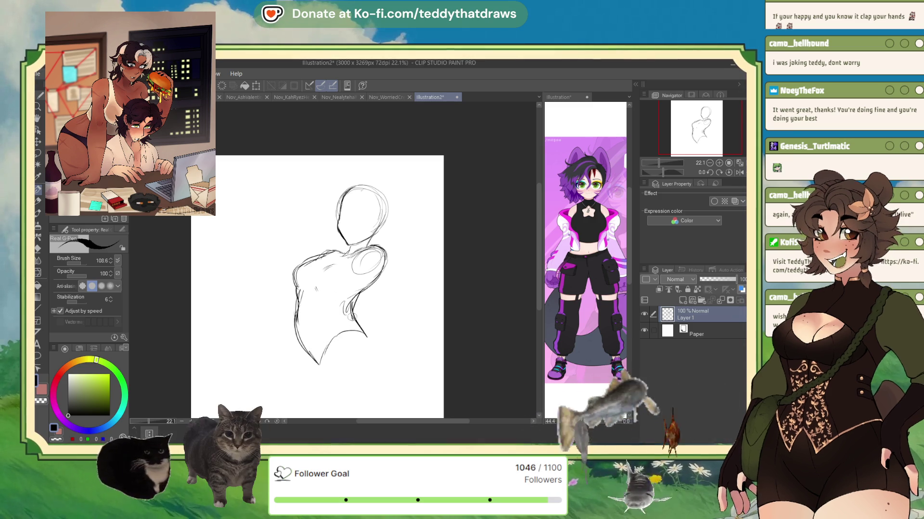
left_click_drag(365, 337, 378, 347)
mouse_move(376, 342)
left_mouse_down()
mouse_move(336, 352)
mouse_move(329, 373)
mouse_move(374, 336)
mouse_move(325, 350)
left_mouse_up()
left_click(740, 174)
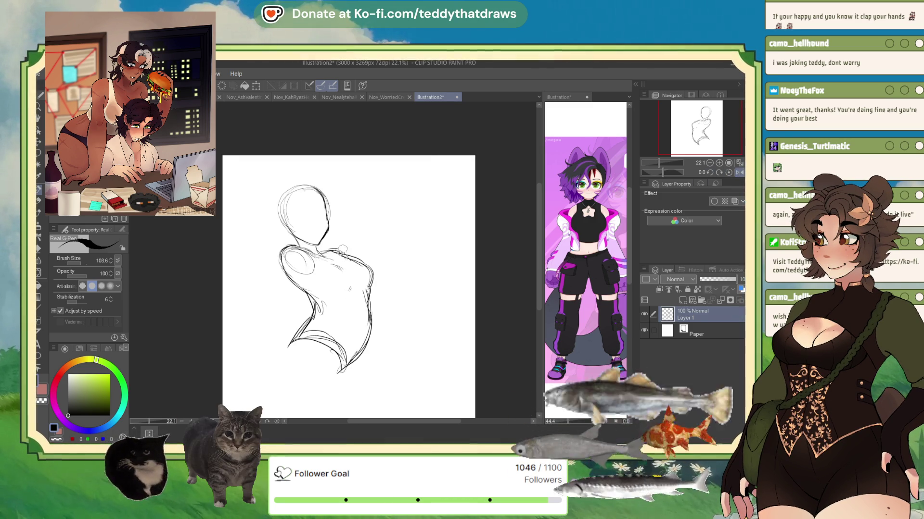
left_click_drag(341, 250, 378, 272)
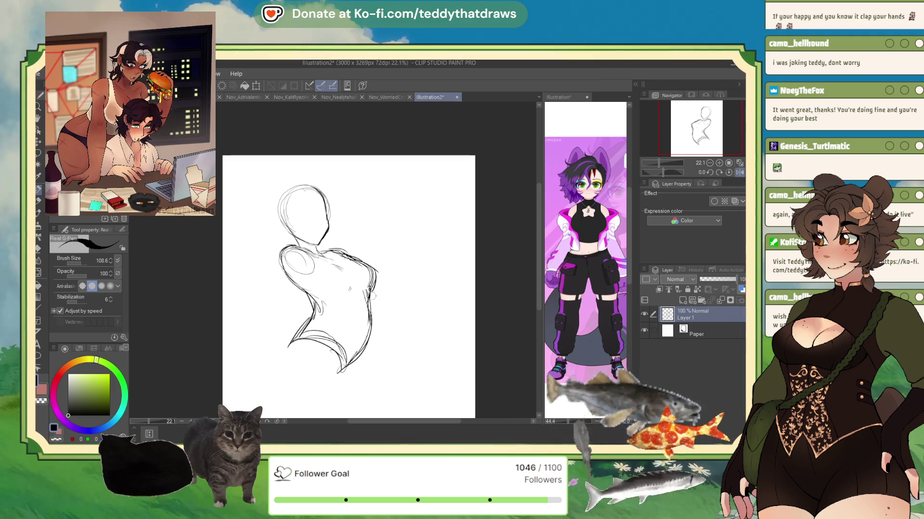
left_click_drag(371, 323, 339, 371)
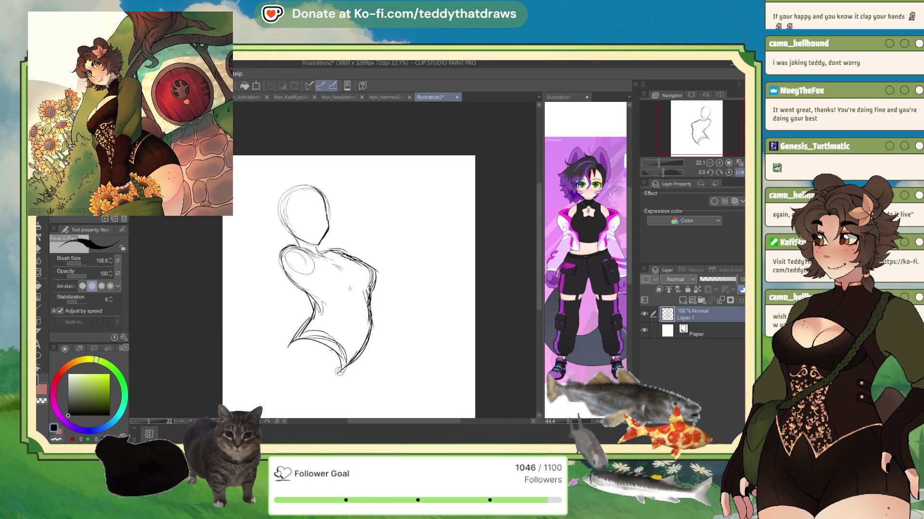
Shift the sketch right, scale it to 91%, and unmirror the view.
left_click(257, 86)
left_click_drag(315, 337, 344, 342)
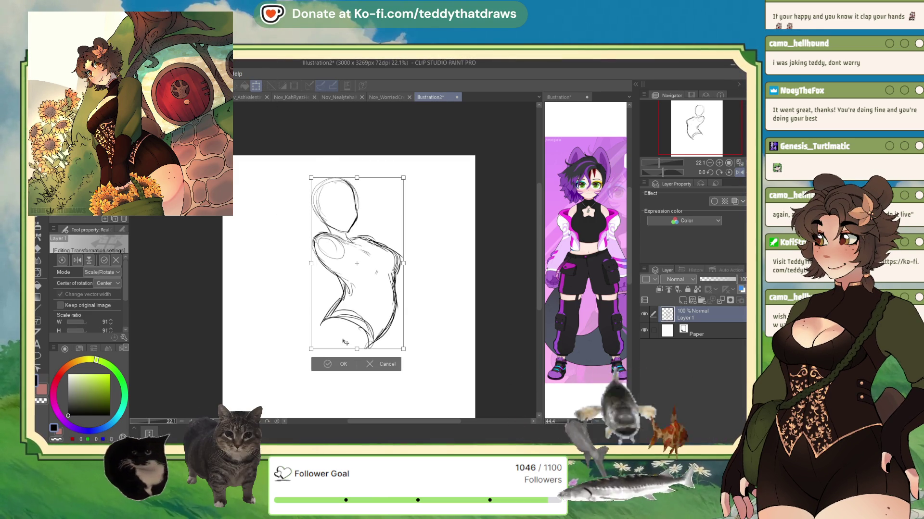
left_click(343, 364)
left_click(739, 172)
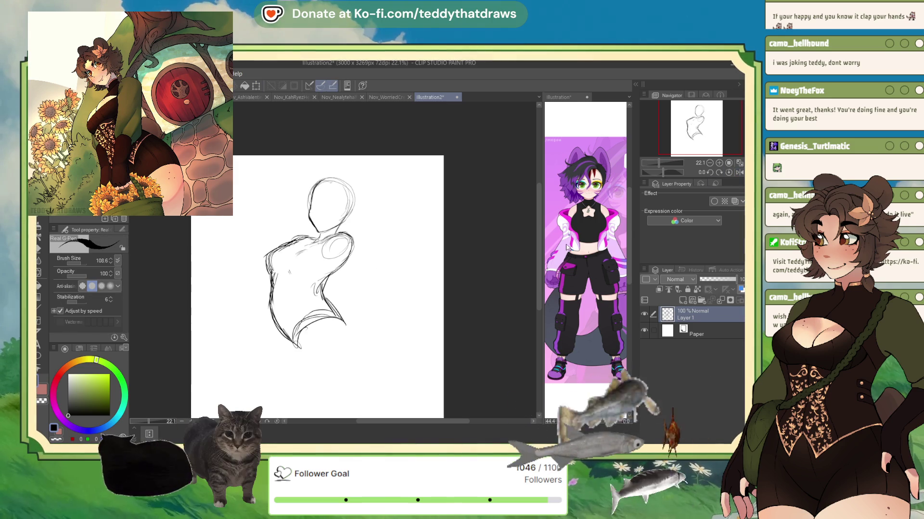
Draw the hip and thigh edges with a curving stroke closing the thigh shape.
left_click_drag(302, 334, 281, 367)
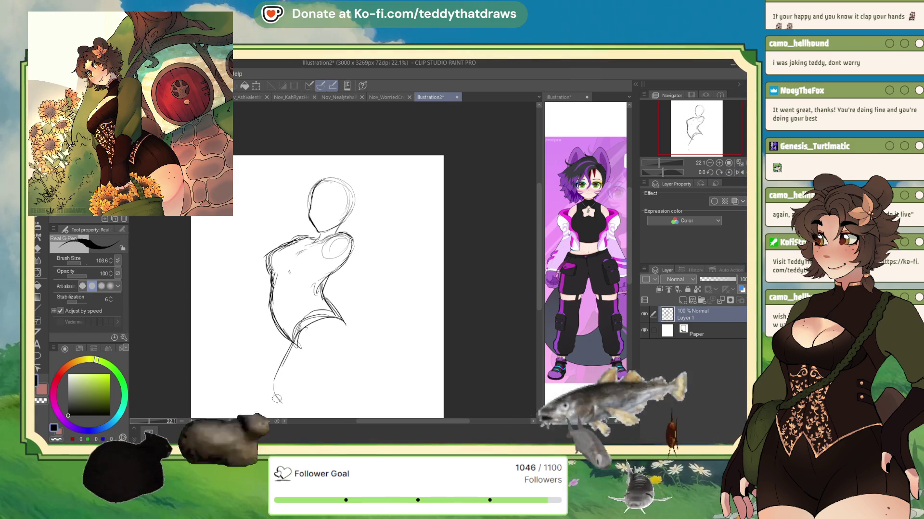
left_click(740, 172)
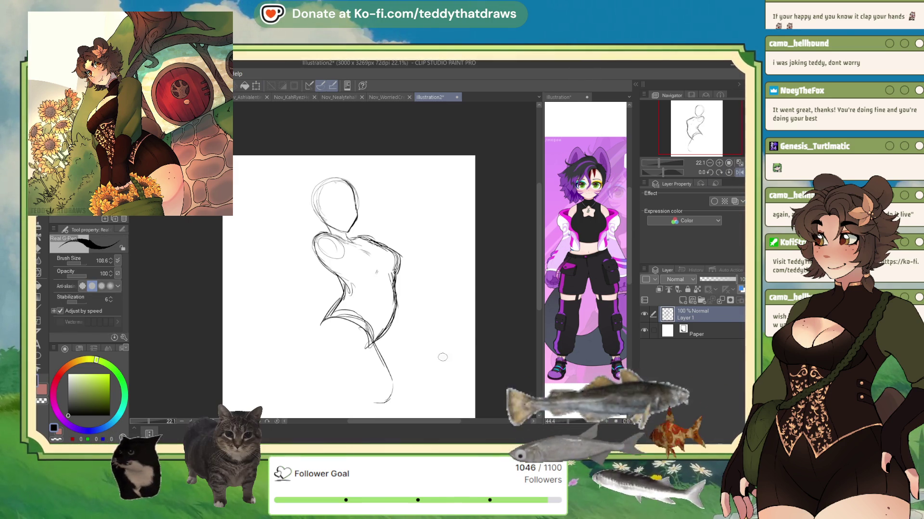
mouse_move(317, 341)
left_mouse_down()
mouse_move(344, 390)
mouse_move(387, 402)
left_mouse_up()
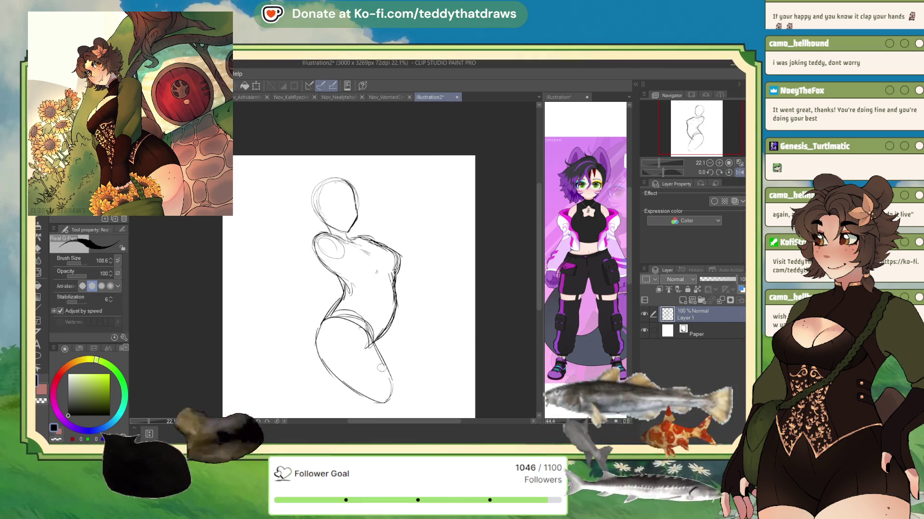
left_click_drag(392, 349, 399, 307)
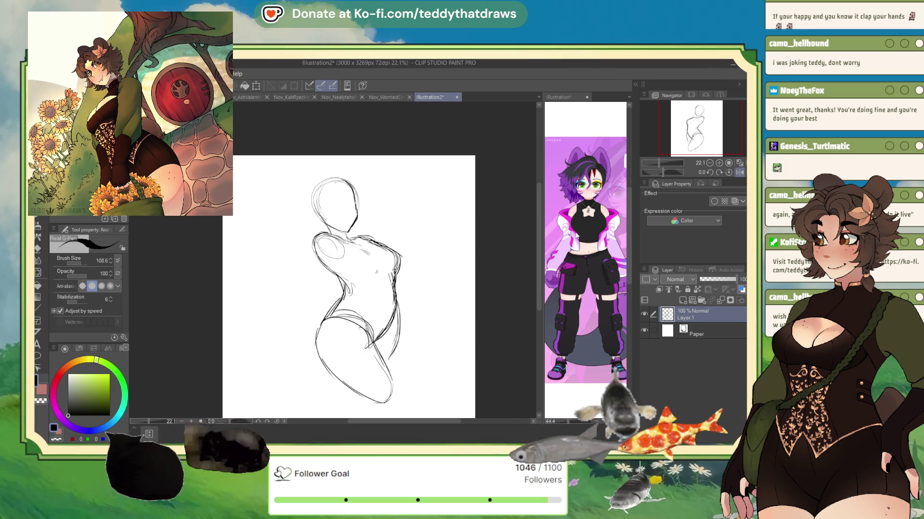
left_click(740, 173)
Stretch the whole sketch slightly taller with Ctrl+T.
key("ctrl+t")
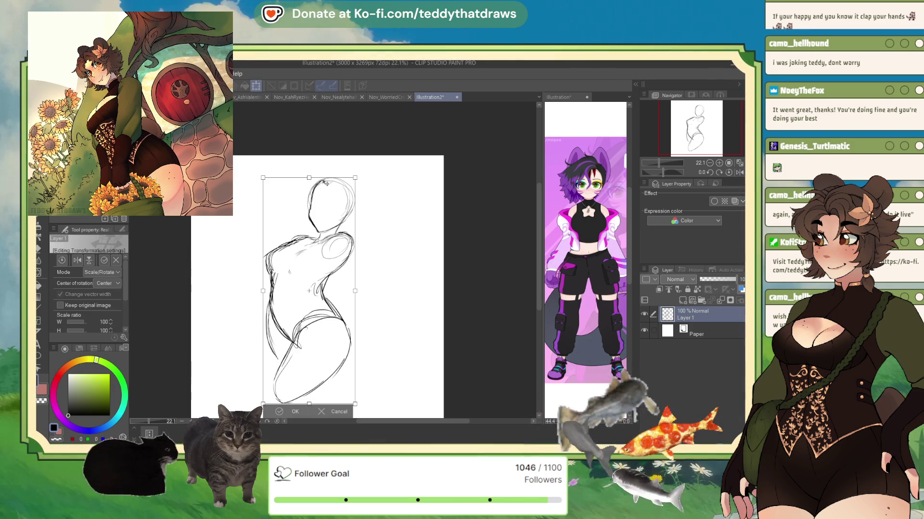
left_click_drag(354, 178, 345, 186)
key("Return")
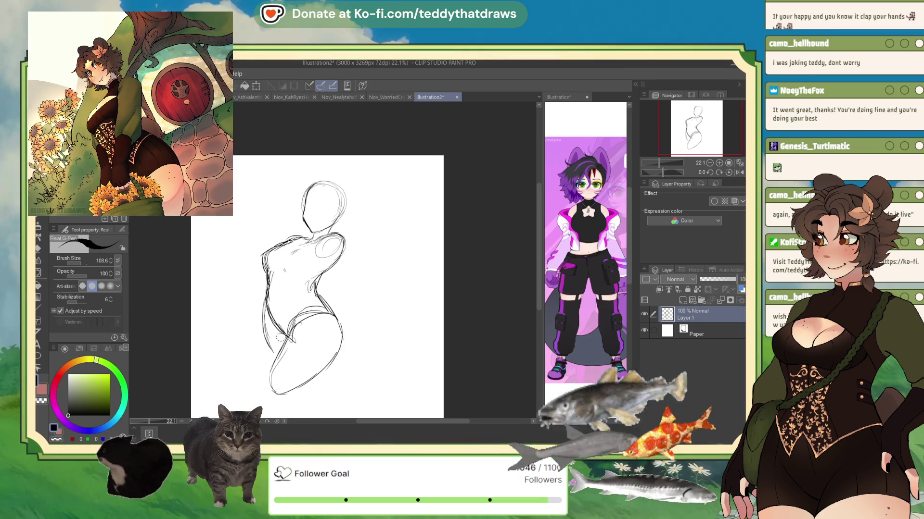
Extend the left and right leg contours downward and add strokes at the leg bottoms.
mouse_move(277, 358)
left_mouse_down()
mouse_move(265, 404)
mouse_move(330, 367)
left_mouse_up()
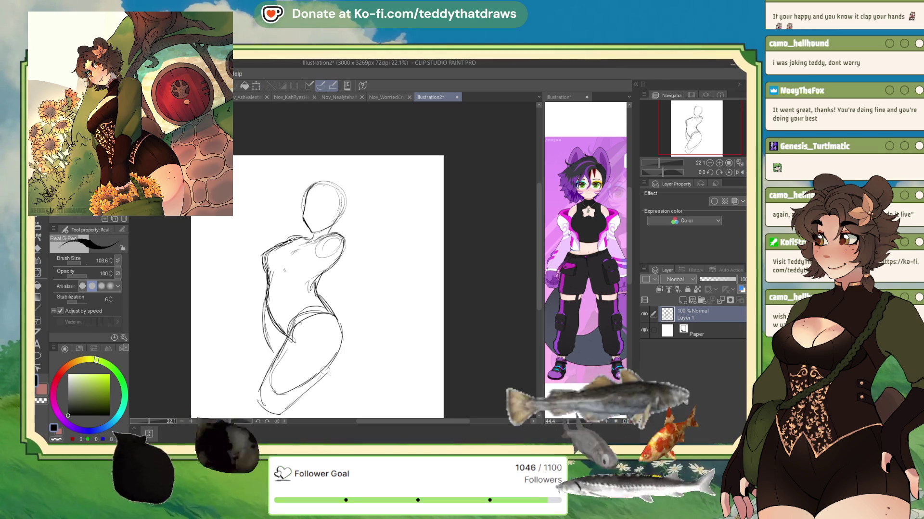
left_click_drag(293, 408, 343, 339)
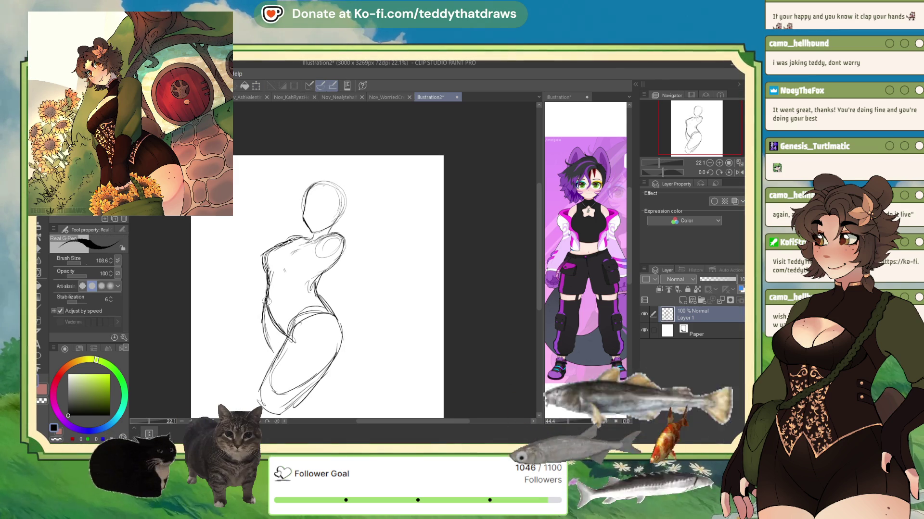
mouse_move(271, 298)
left_mouse_down()
mouse_move(259, 327)
mouse_move(258, 393)
left_mouse_up()
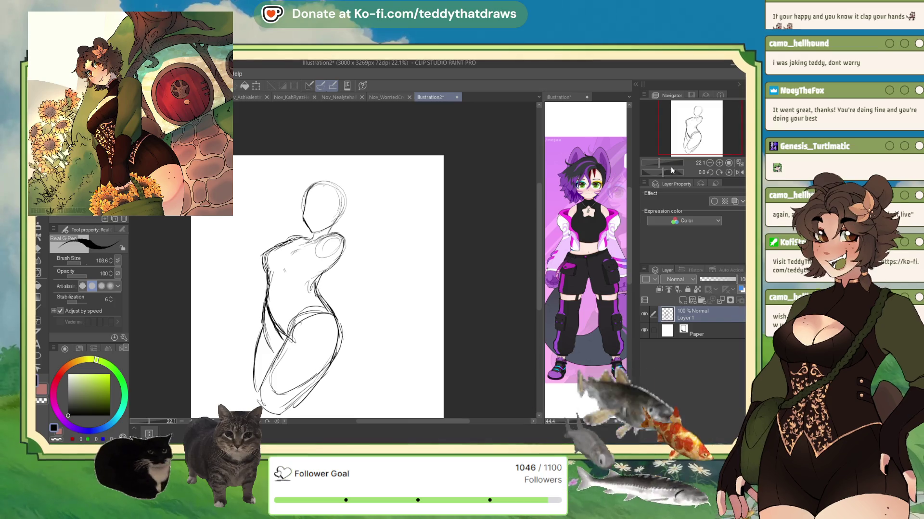
key("h")
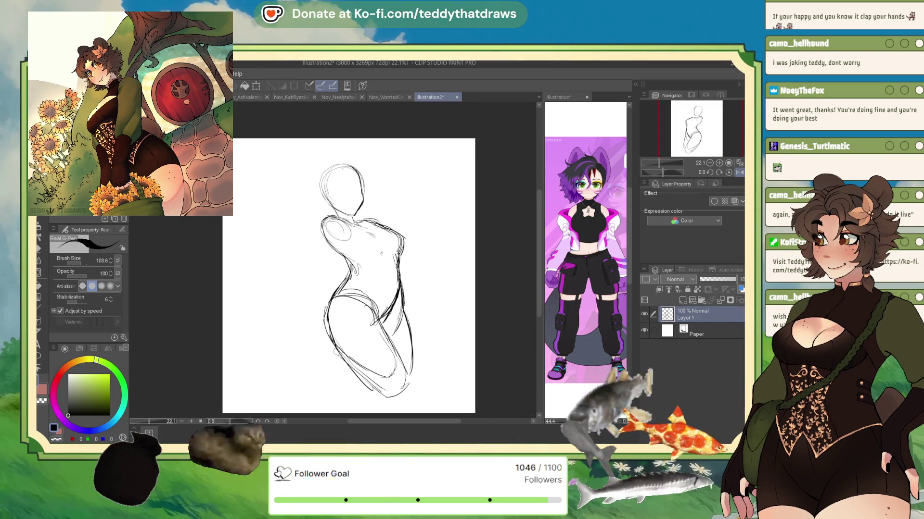
left_click(736, 173)
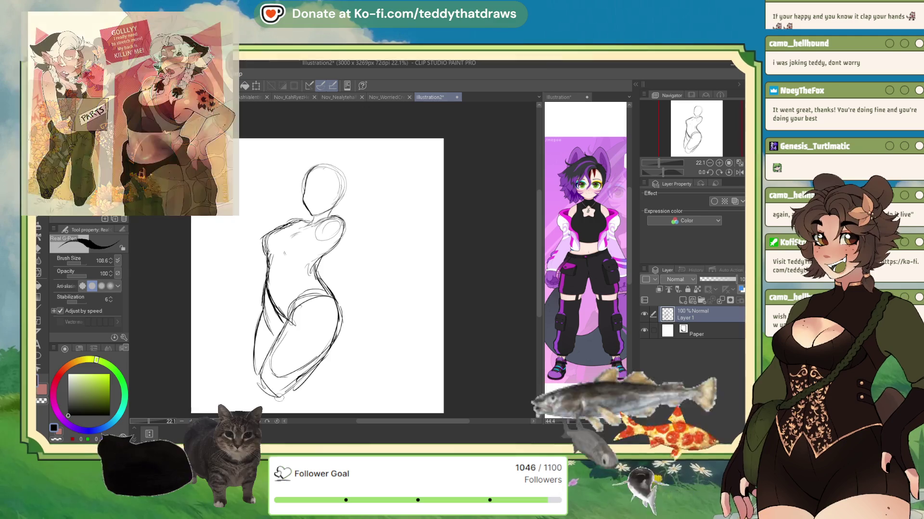
mouse_move(309, 383)
left_mouse_down()
mouse_move(287, 395)
mouse_move(339, 361)
left_mouse_up()
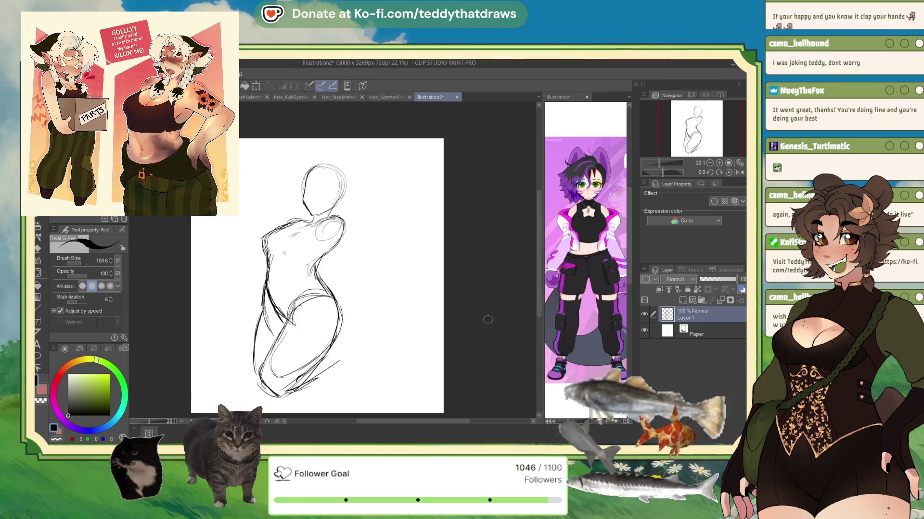
key("h")
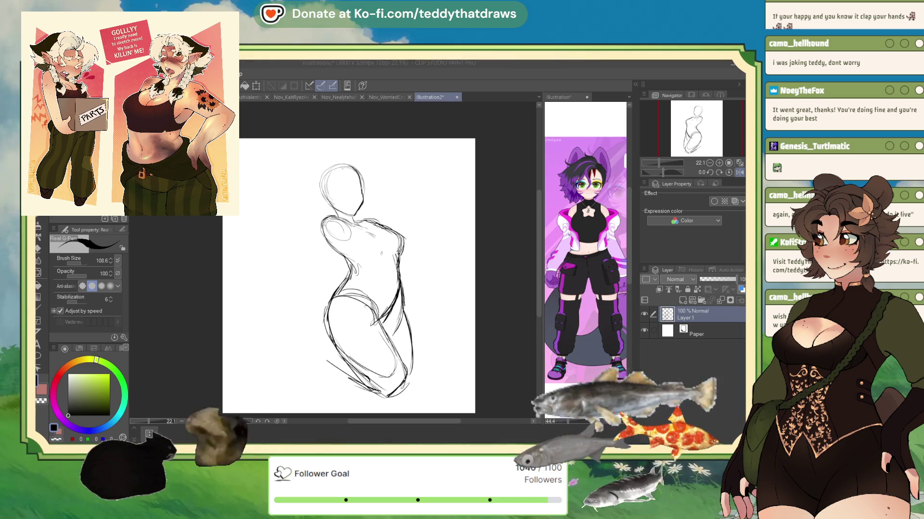
Erase the stray lower-left leg strokes, then redraw the right leg lines in black.
mouse_move(324, 351)
left_mouse_down()
mouse_move(329, 338)
mouse_move(311, 316)
mouse_move(364, 379)
mouse_move(385, 386)
mouse_move(397, 376)
left_mouse_up()
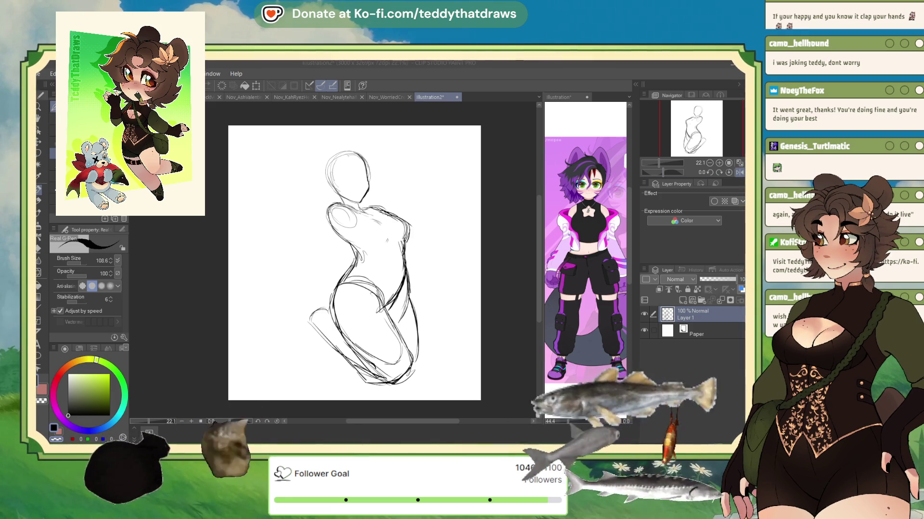
key("e")
mouse_move(323, 305)
left_mouse_down()
mouse_move(311, 319)
mouse_move(365, 375)
mouse_move(385, 377)
mouse_move(399, 361)
mouse_move(375, 291)
mouse_move(342, 284)
mouse_move(377, 283)
mouse_move(370, 272)
mouse_move(410, 357)
left_mouse_up()
key("c")
mouse_move(408, 291)
left_mouse_down()
mouse_move(413, 368)
mouse_move(395, 384)
left_mouse_up()
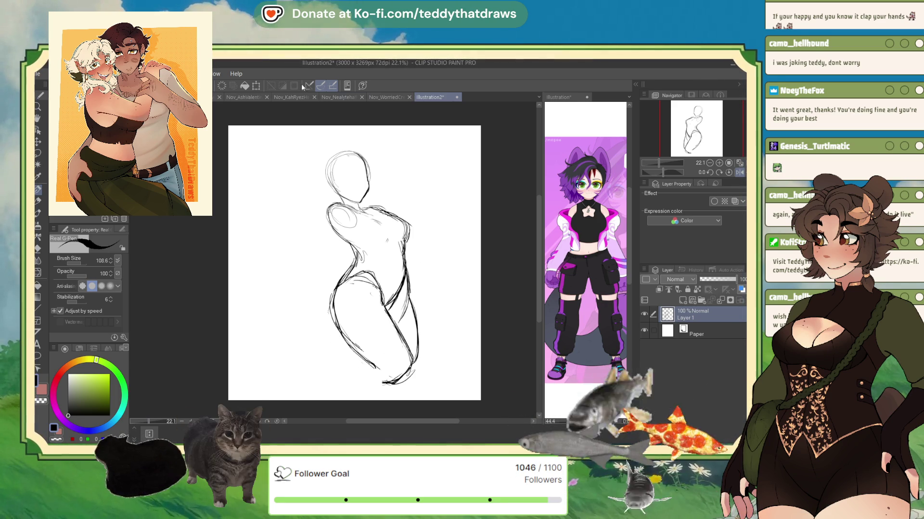
Scale the figure sketch to about 93%, reposition it, and tilt it slightly.
left_click(256, 85)
left_click_drag(418, 387, 407, 371)
left_click_drag(365, 264, 344, 264)
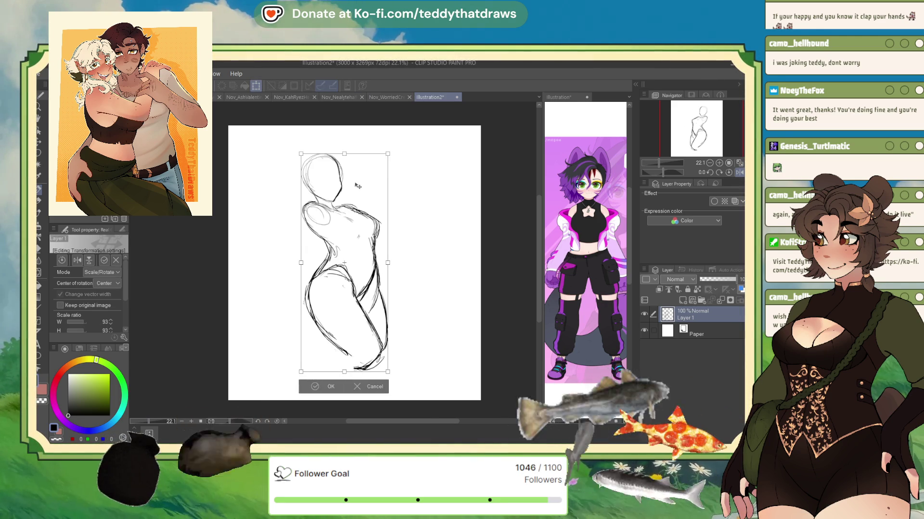
left_click_drag(397, 197, 389, 183)
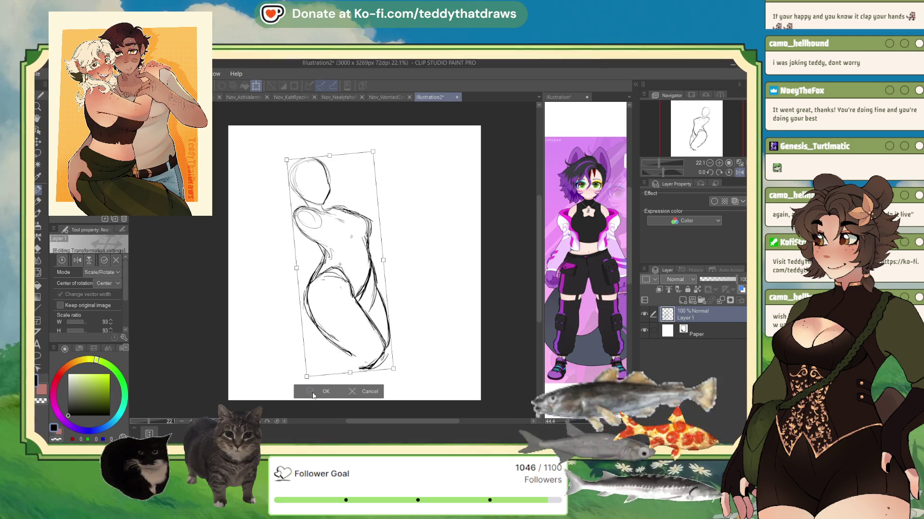
left_click(308, 392)
Restore normal canvas orientation, add Layer 2, and bring the reference mascot into view.
scroll(359, 171, "up", 2)
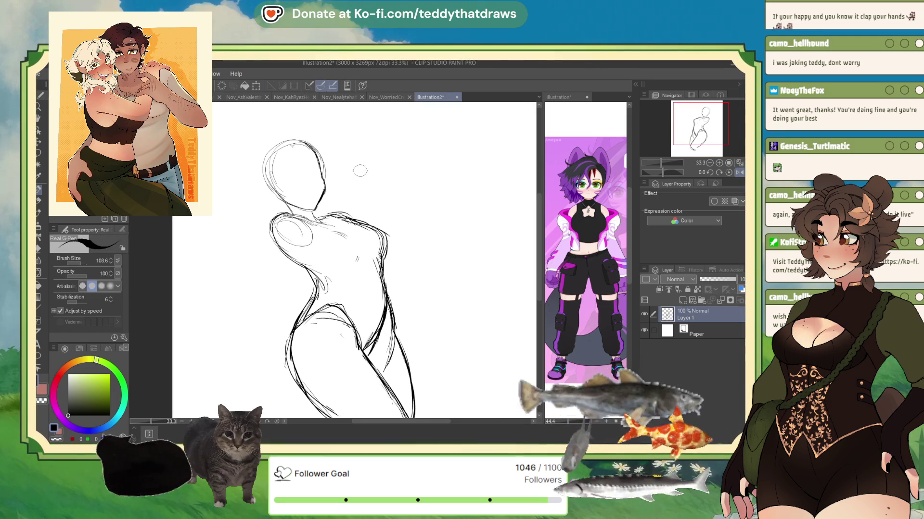
left_click(739, 173)
left_click(683, 301)
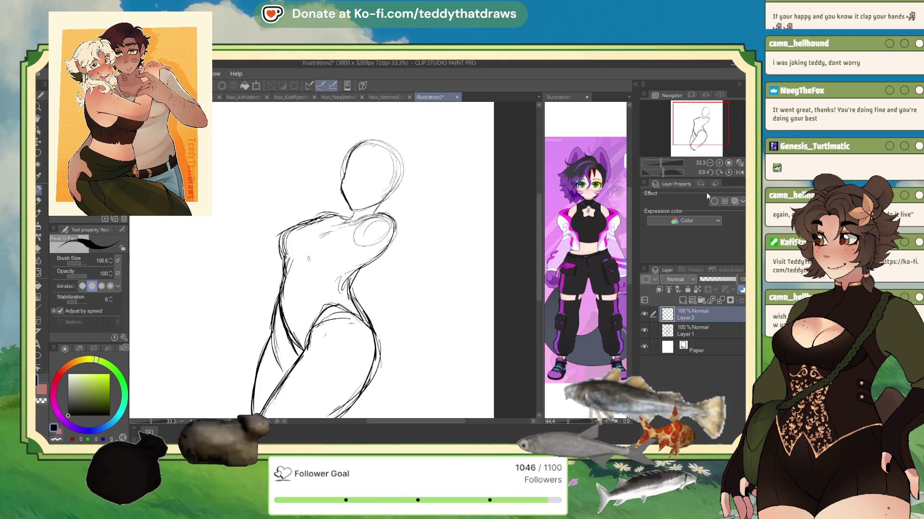
key("ctrl+Tab")
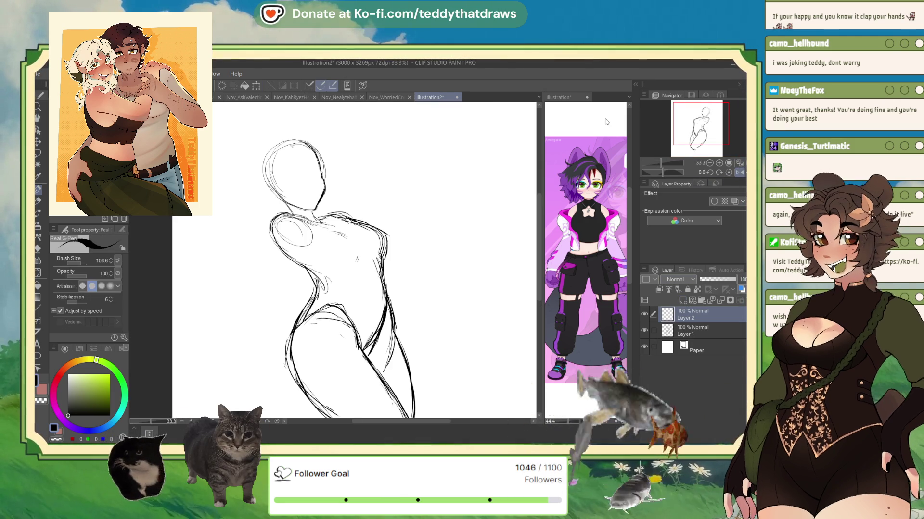
left_click_drag(679, 121, 721, 117)
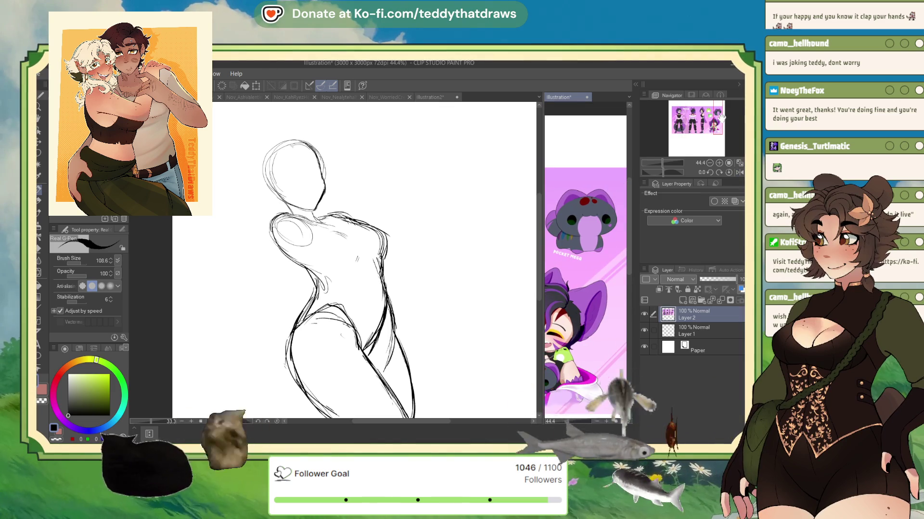
Draw the mascot's large circular head beside the figure's head and a small oval eye.
key("ctrl+Tab")
mouse_move(380, 153)
left_mouse_down()
mouse_move(401, 164)
mouse_move(337, 226)
mouse_move(360, 235)
mouse_move(414, 226)
mouse_move(331, 211)
left_mouse_up()
mouse_move(336, 159)
left_mouse_down()
mouse_move(414, 192)
mouse_move(356, 178)
mouse_move(342, 189)
mouse_move(353, 199)
mouse_move(378, 195)
mouse_move(358, 202)
mouse_move(366, 205)
mouse_move(373, 178)
left_mouse_up()
key("ctrl+z")
key("ctrl+z")
key("ctrl+z")
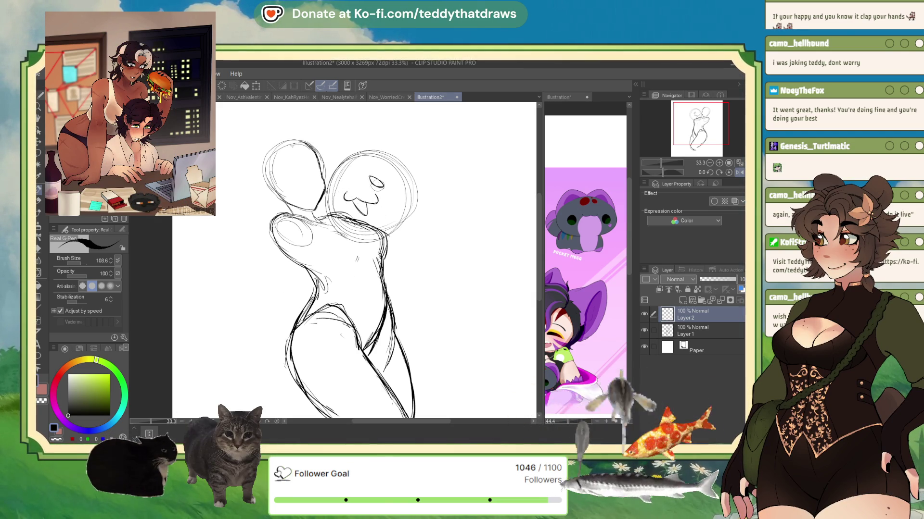
key("ctrl+z")
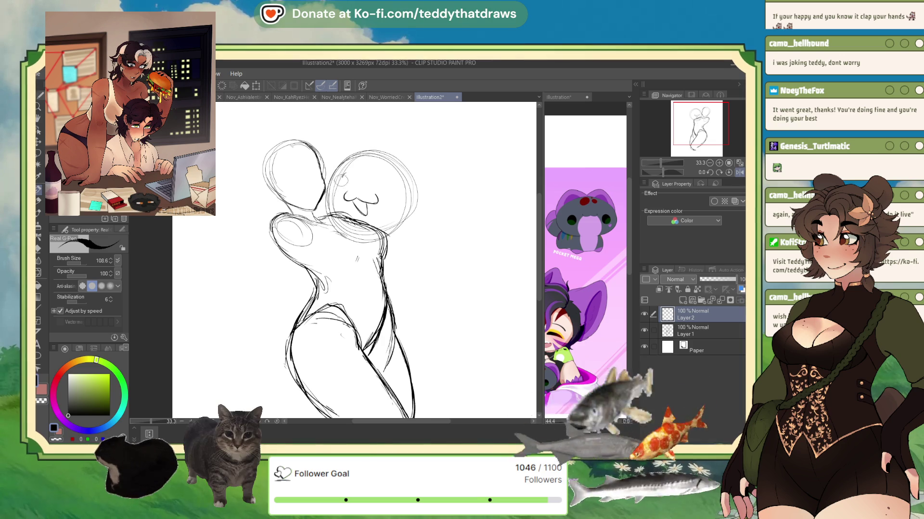
mouse_move(347, 173)
left_mouse_down()
mouse_move(354, 182)
mouse_move(344, 181)
mouse_move(378, 181)
left_mouse_up()
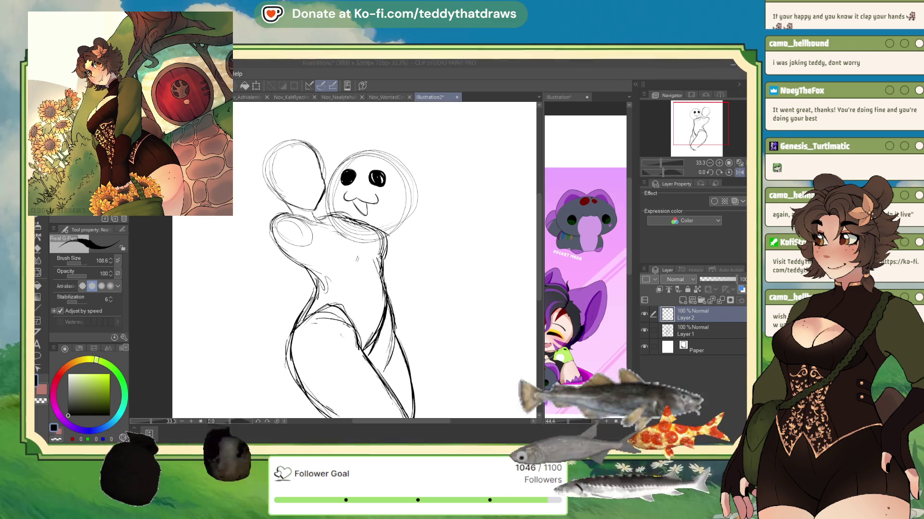
Erase the mascot's black eyes with the transparent colour, then sketch chest lines in black.
left_click_drag(375, 177, 345, 175)
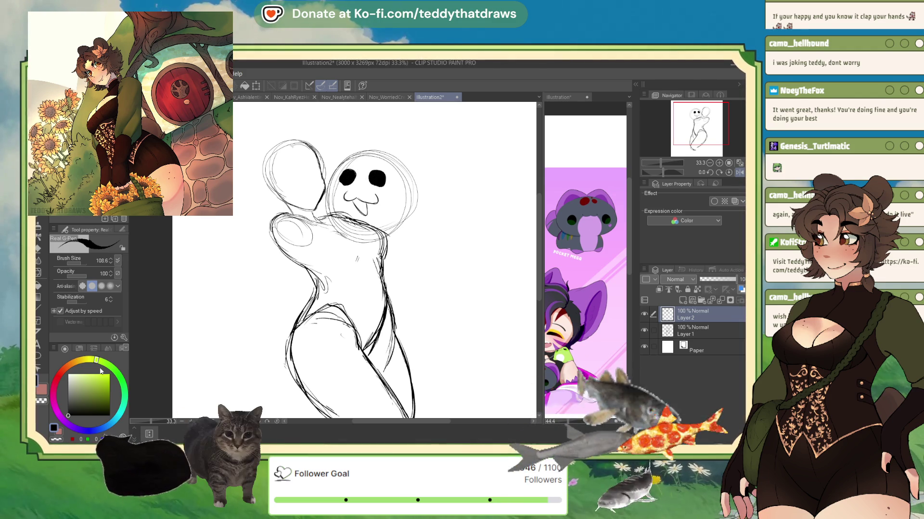
key("x")
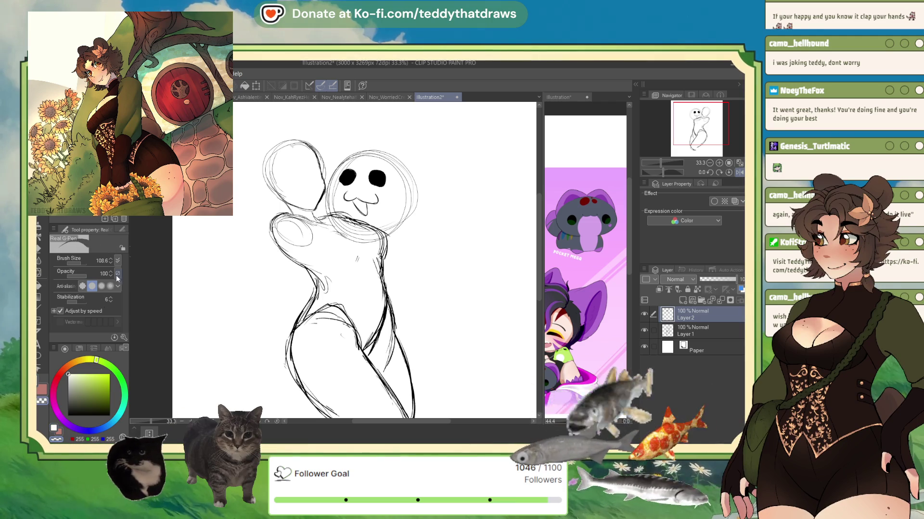
left_click(58, 439)
left_click_drag(375, 178, 339, 180)
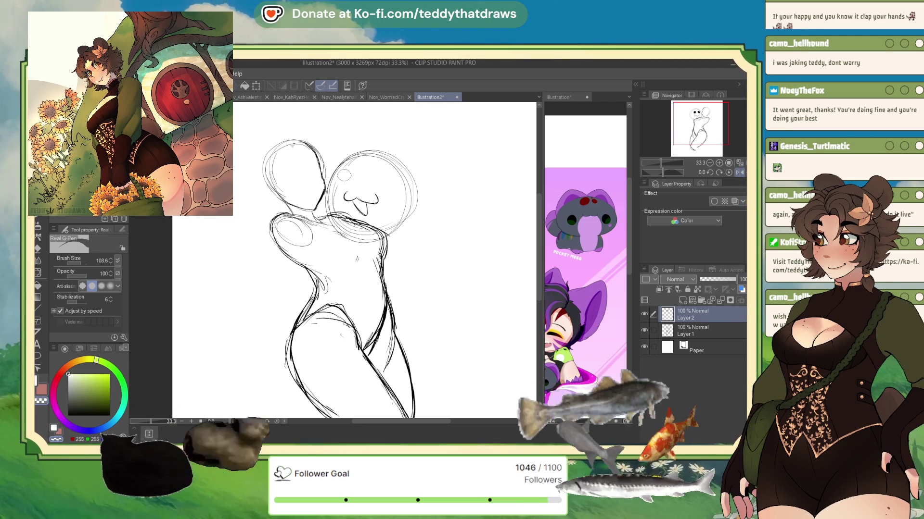
left_click(53, 428)
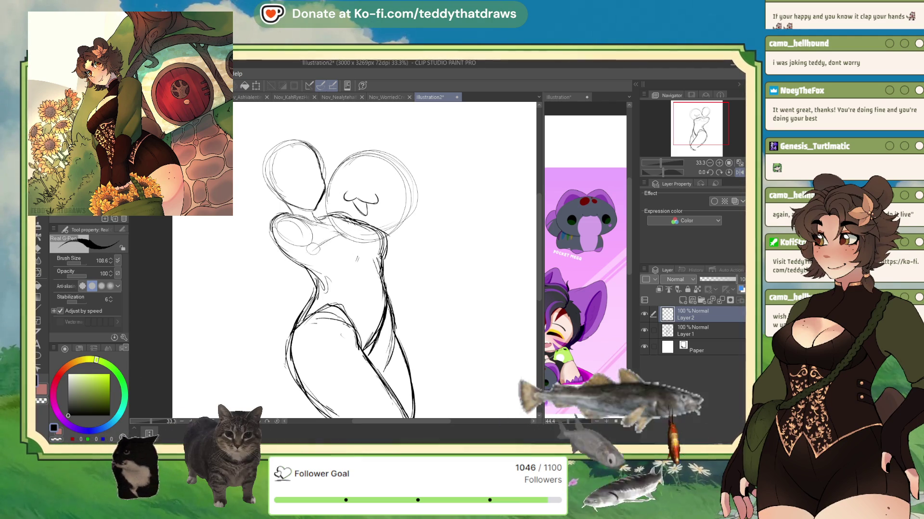
mouse_move(321, 243)
left_mouse_down()
mouse_move(292, 279)
mouse_move(375, 261)
left_mouse_up()
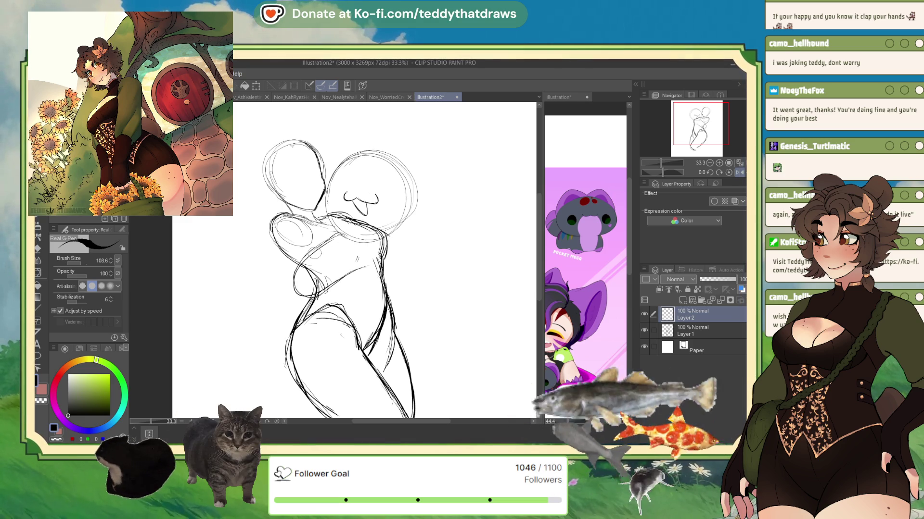
Draw an oval eye on the mascot's face, discarding a stray navel stroke.
left_click(739, 173)
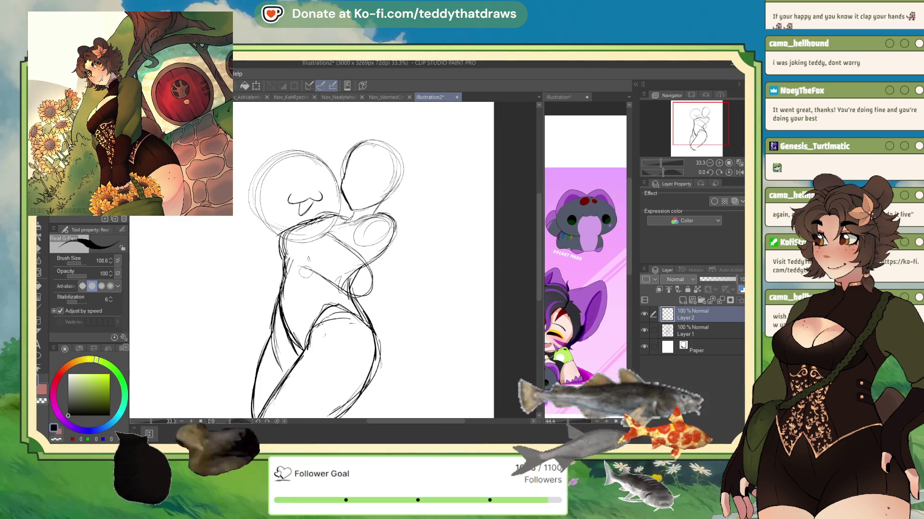
left_click_drag(311, 287, 309, 288)
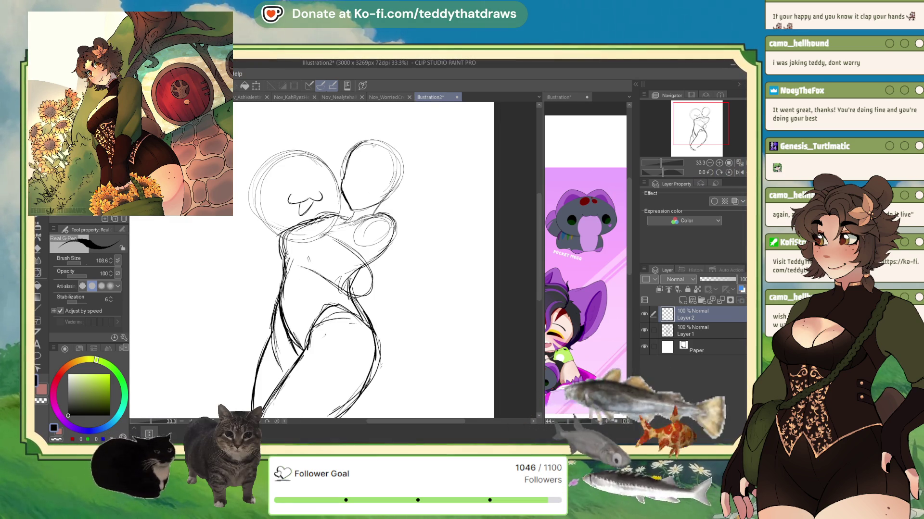
key("ctrl+z")
key("ctrl+z")
key("ctrl+z")
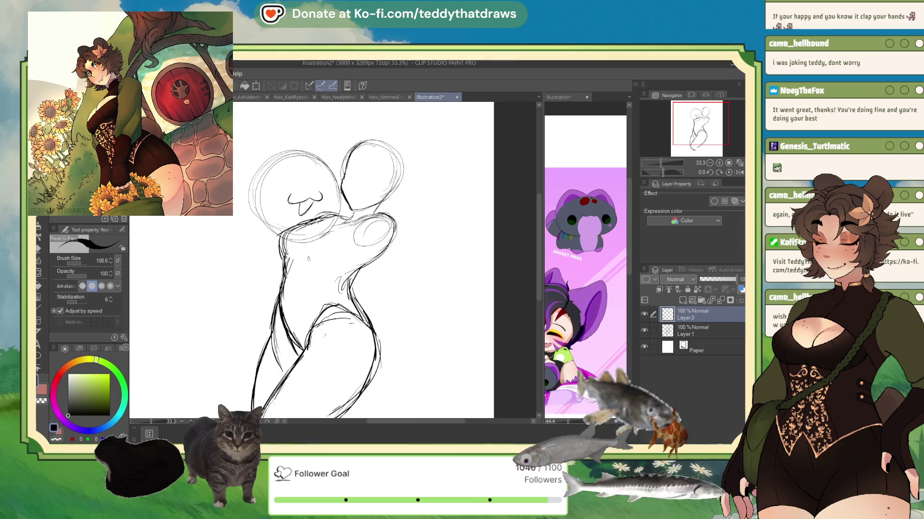
mouse_move(277, 185)
left_mouse_down()
mouse_move(269, 198)
mouse_move(277, 186)
mouse_move(328, 194)
left_mouse_up()
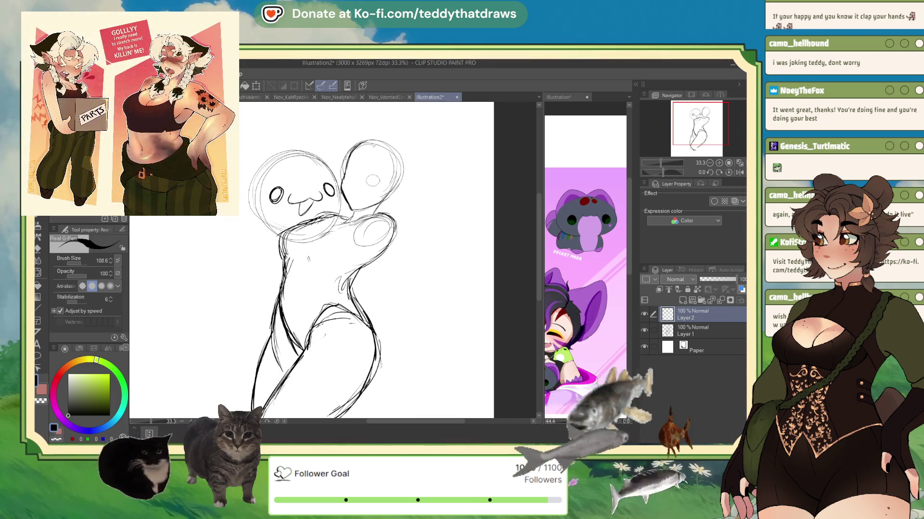
Sketch two pointed cat ears on top of the mascot's head.
left_click(739, 172)
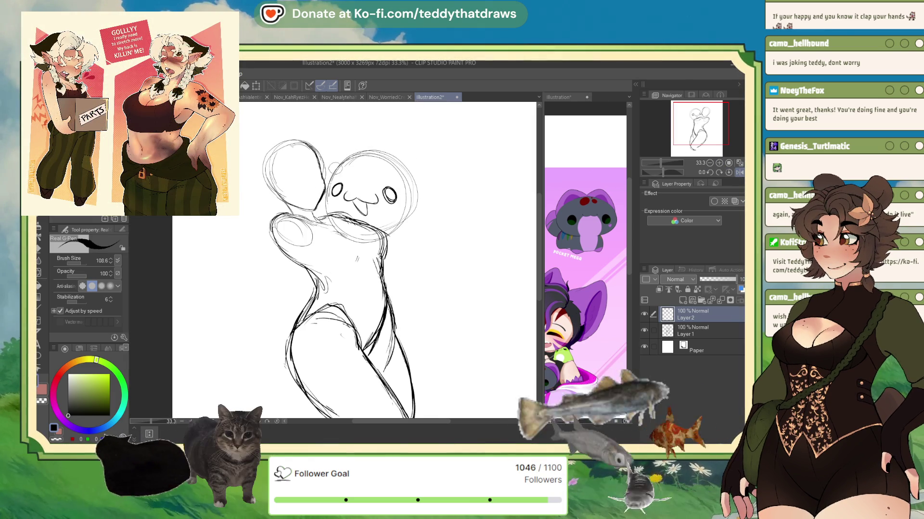
mouse_move(338, 160)
left_mouse_down()
mouse_move(364, 129)
mouse_move(380, 146)
left_mouse_up()
left_click_drag(392, 138, 392, 138)
key("ctrl+z")
mouse_move(409, 168)
left_mouse_down()
mouse_move(419, 183)
mouse_move(387, 130)
mouse_move(380, 146)
mouse_move(417, 192)
left_mouse_up()
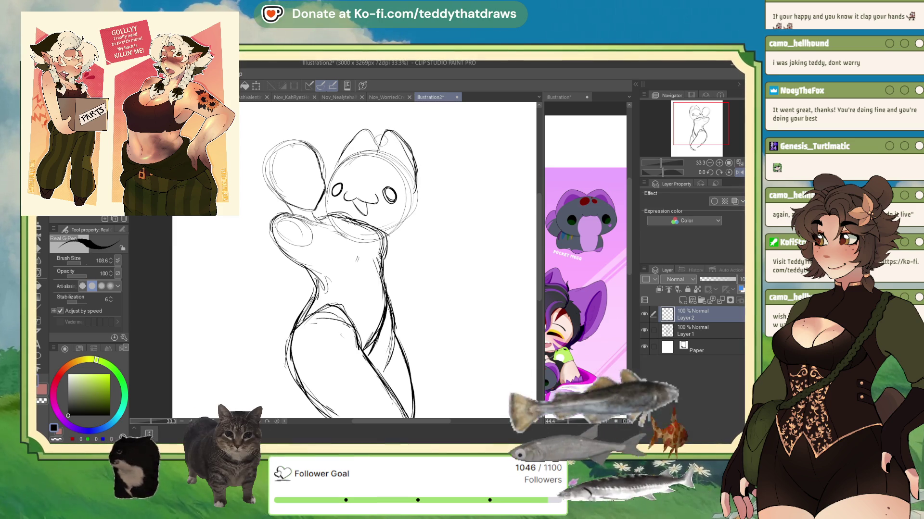
left_click(740, 173)
left_click(740, 173)
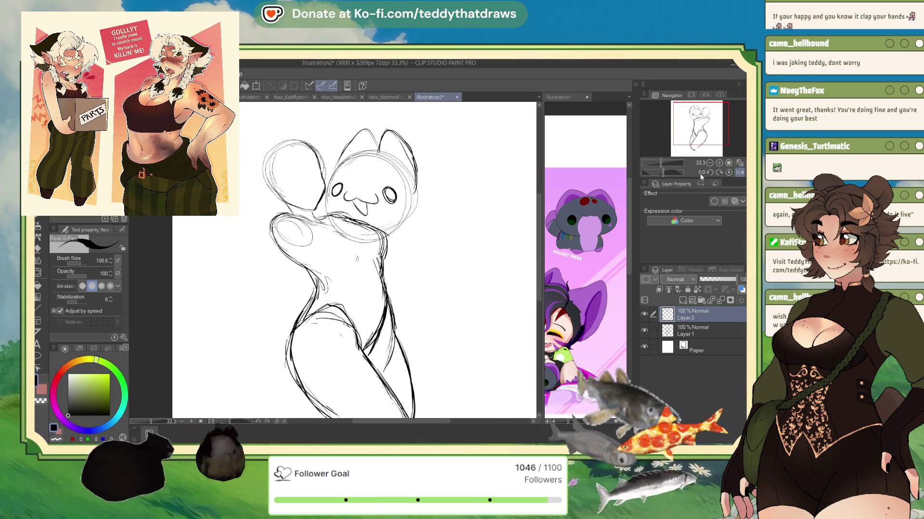
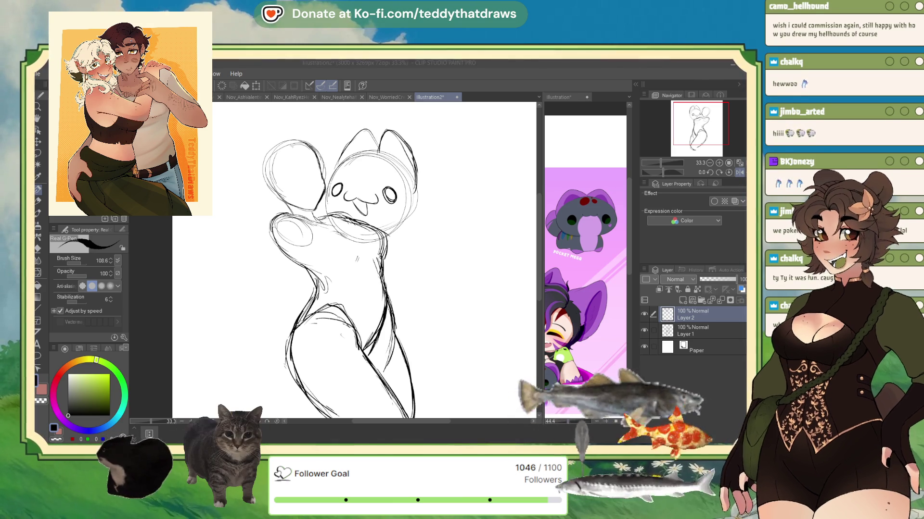
Browse the character reference sheet, scrolling down through its character designs.
left_click(558, 96)
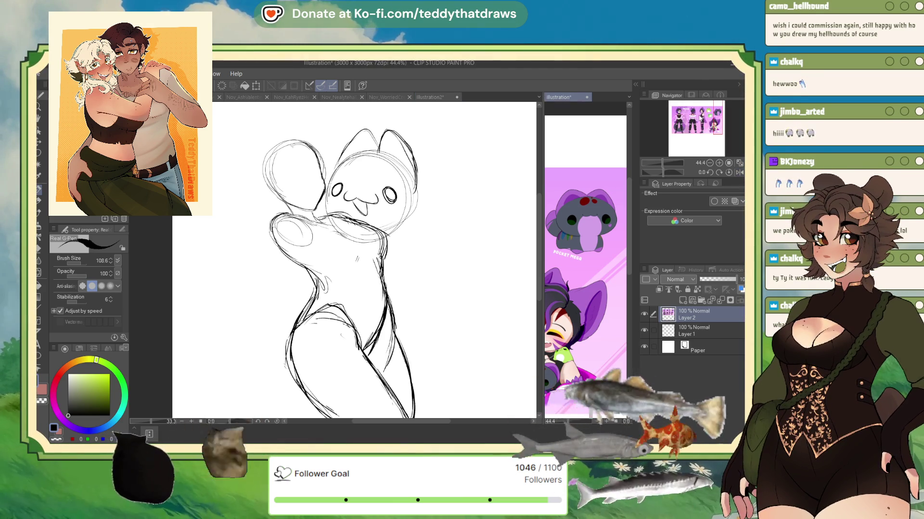
left_click(688, 116)
scroll(652, 115, "down", 5)
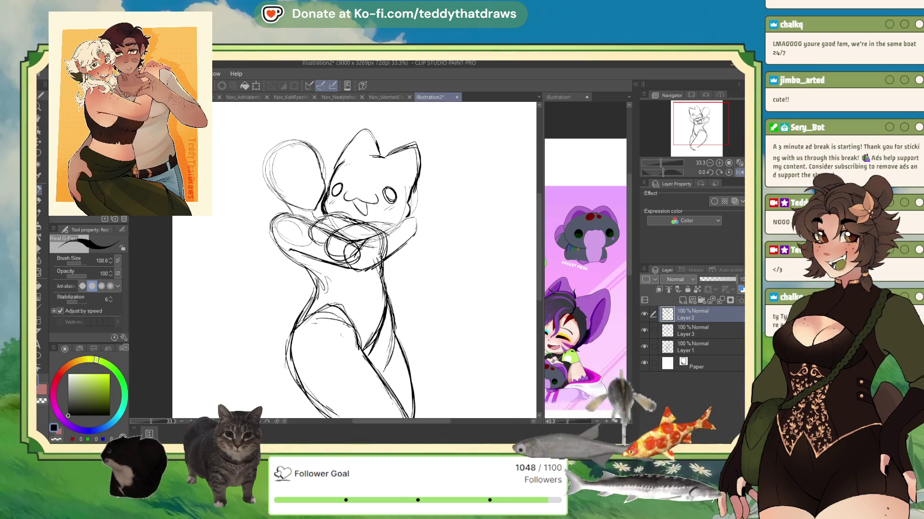
Warp the cat head and ear outline with Liquify at brush size 623.8, then mirror the canvas.
left_click(38, 273)
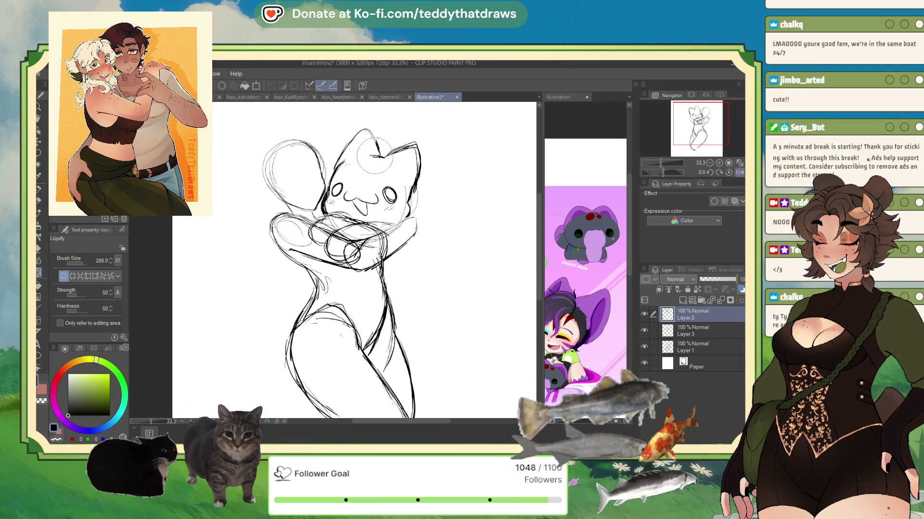
left_click_drag(83, 263, 102, 254)
mouse_move(375, 144)
left_mouse_down()
mouse_move(384, 144)
mouse_move(370, 159)
mouse_move(423, 144)
mouse_move(390, 140)
left_mouse_up()
left_click(39, 190)
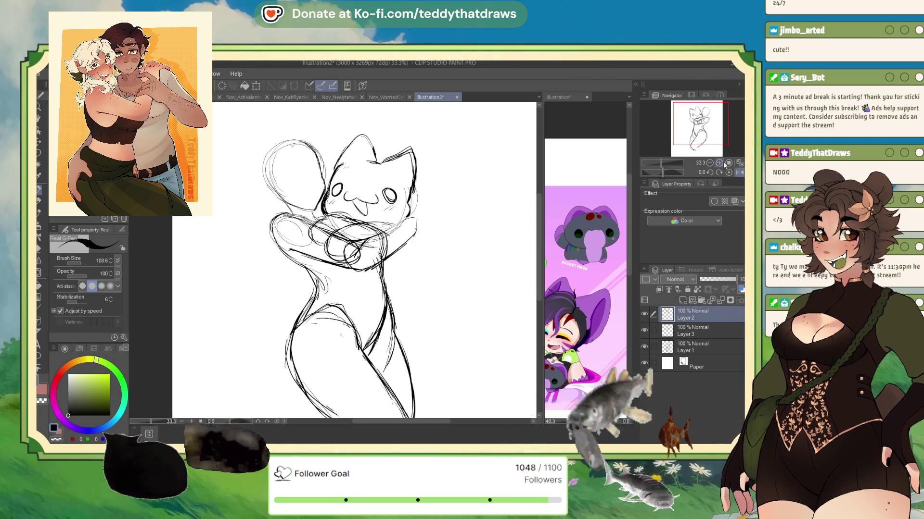
key("h")
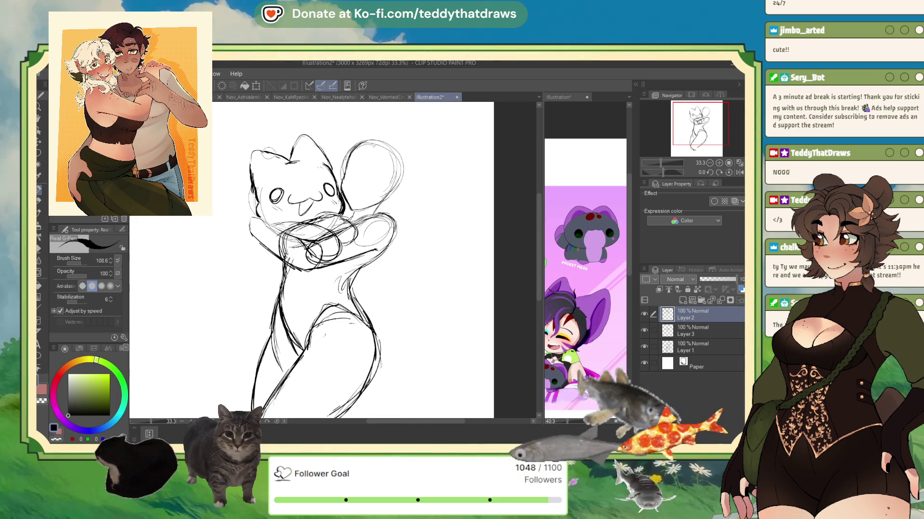
Darken the cat ear's top-left outline and add a stroke at the cat's right side on Layer 3.
left_click_drag(253, 151, 275, 157)
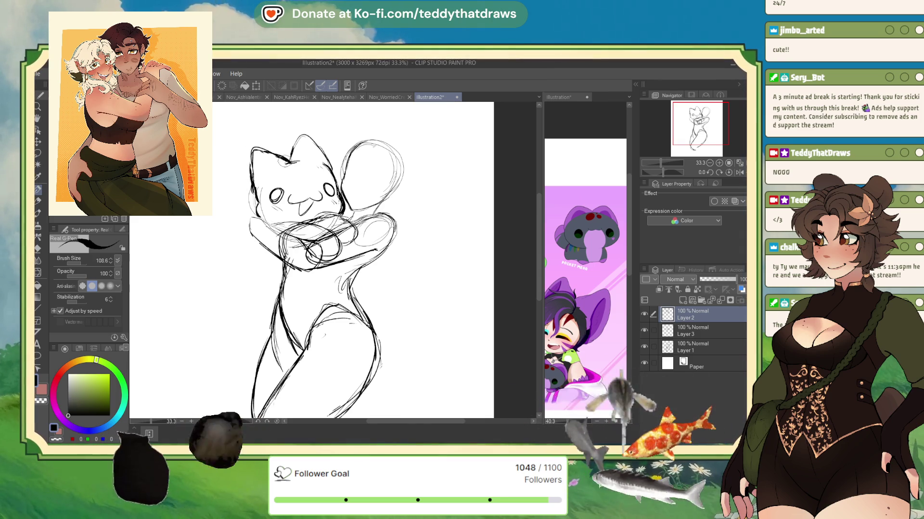
left_click(42, 401)
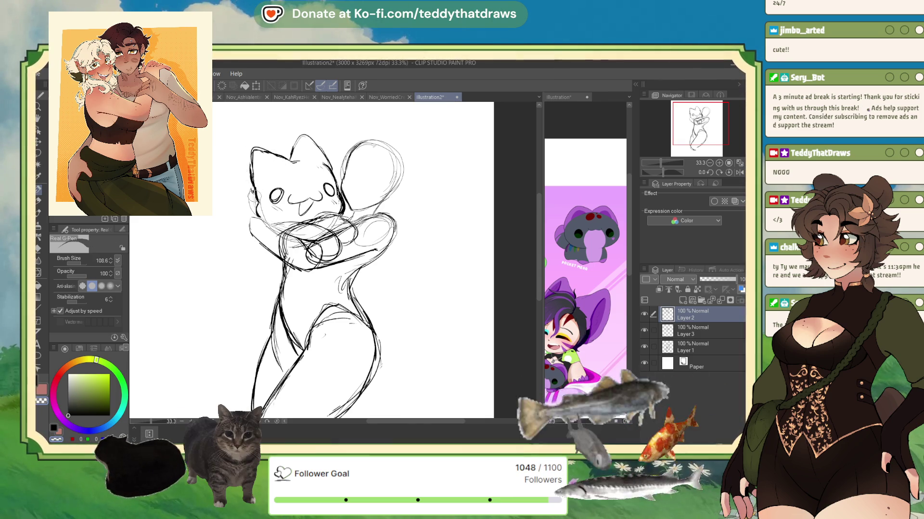
key("c")
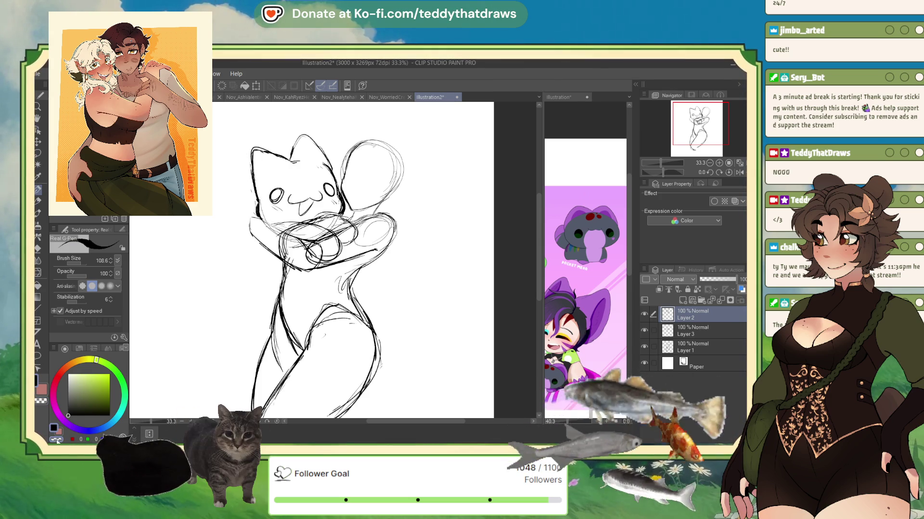
key("c")
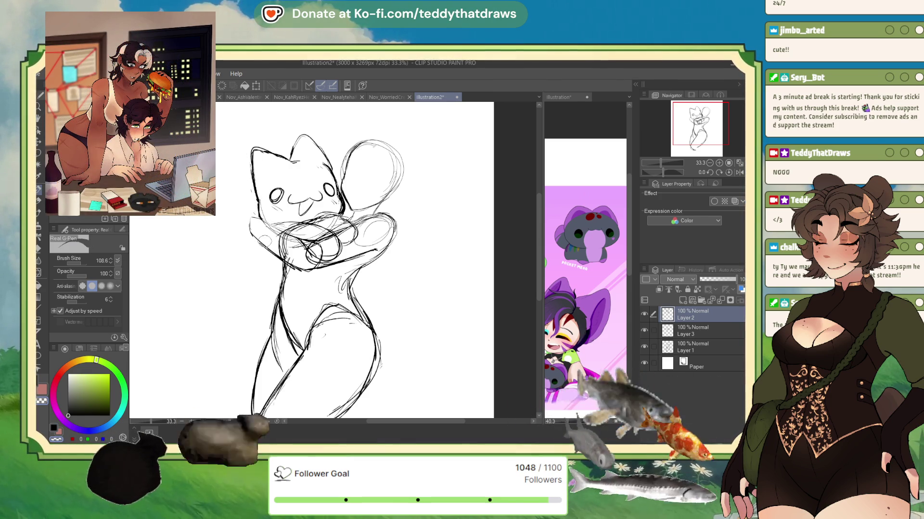
key("c")
left_click(693, 331)
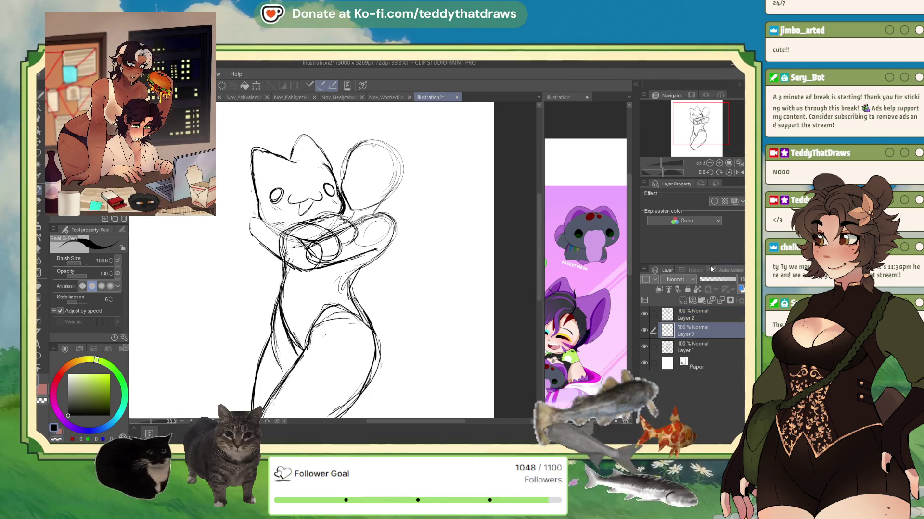
left_click(739, 172)
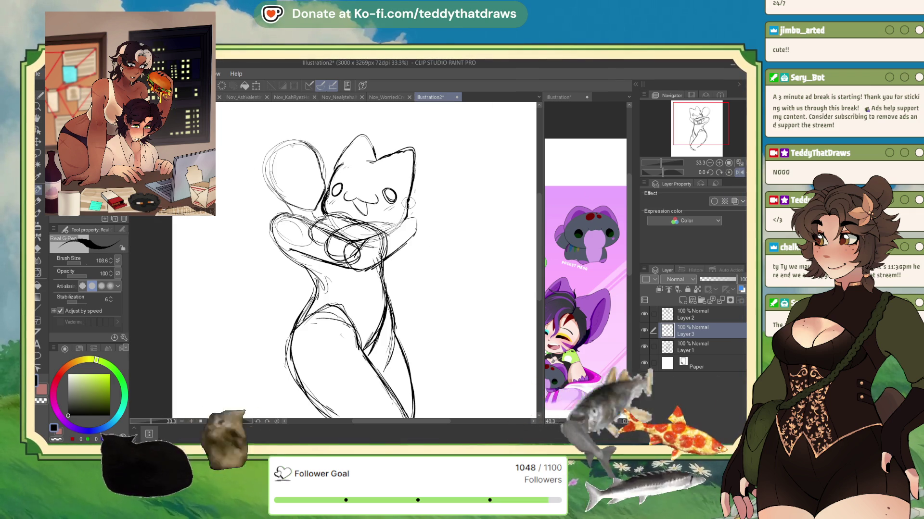
mouse_move(410, 197)
left_mouse_down()
mouse_move(423, 202)
mouse_move(417, 221)
left_mouse_up()
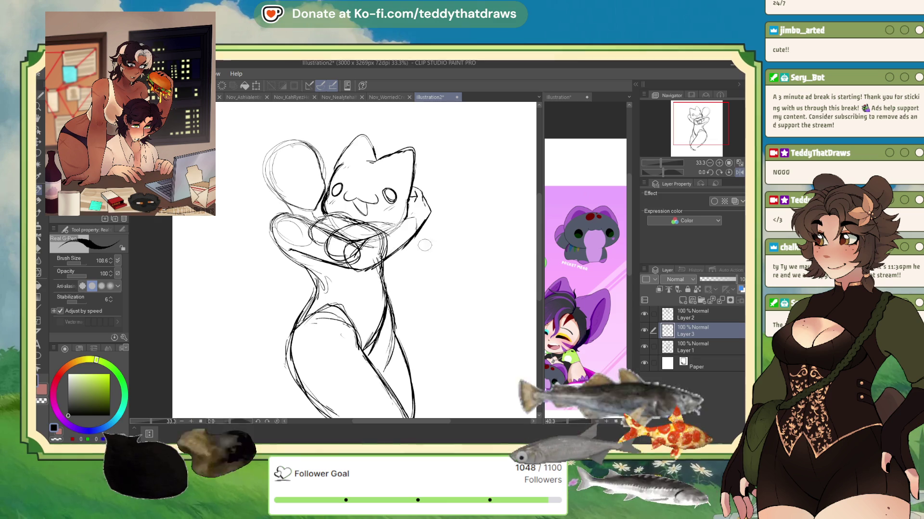
left_click(739, 172)
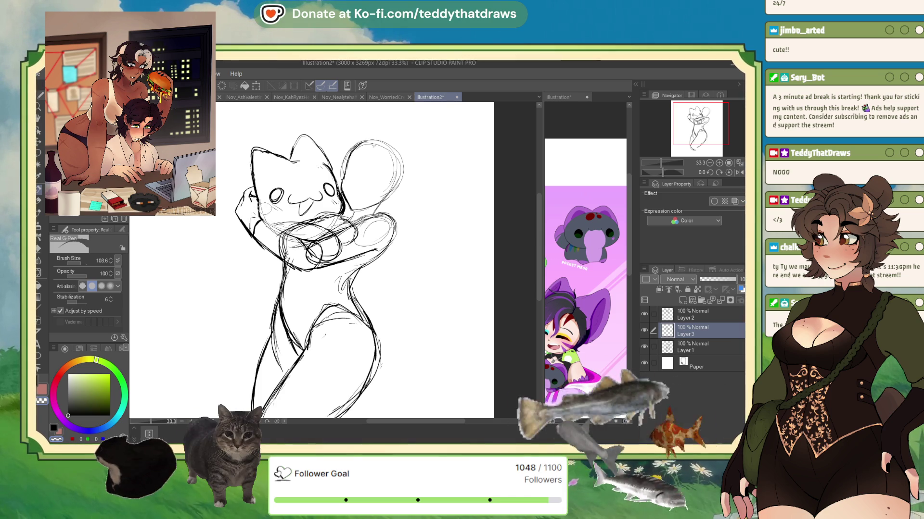
Hide the cat plush layer, sketch a raised-fist arm on Layer 3, then undo it.
left_click(679, 313)
left_click(644, 315)
left_click(644, 314)
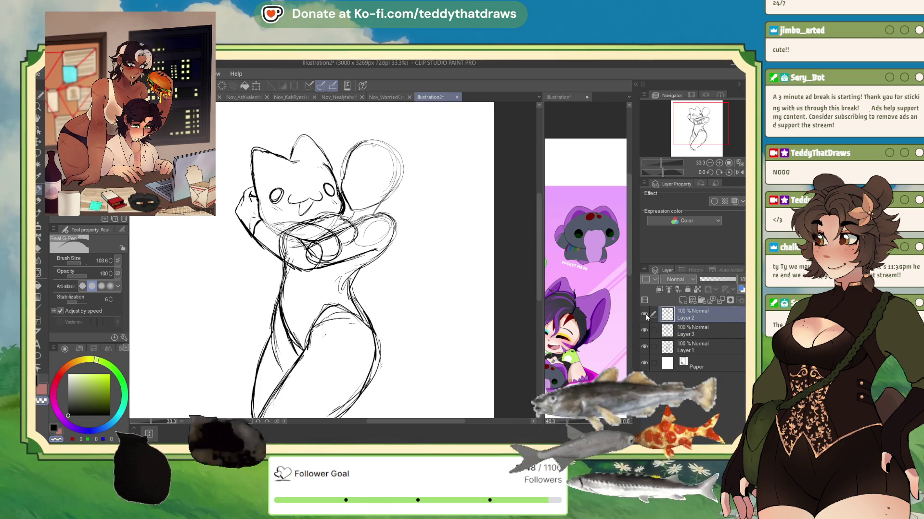
left_click(644, 314)
left_click(668, 332)
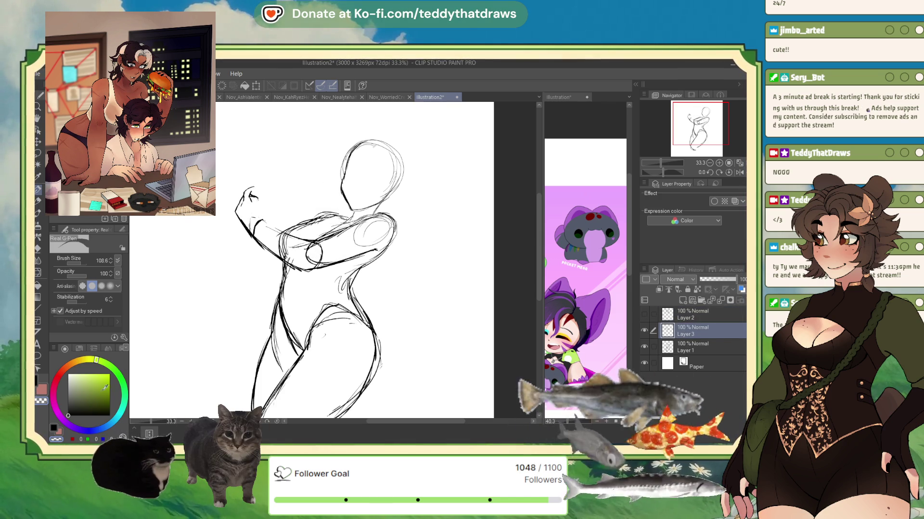
mouse_move(246, 193)
left_mouse_down()
mouse_move(267, 203)
mouse_move(264, 223)
mouse_move(291, 236)
mouse_move(255, 202)
left_mouse_up()
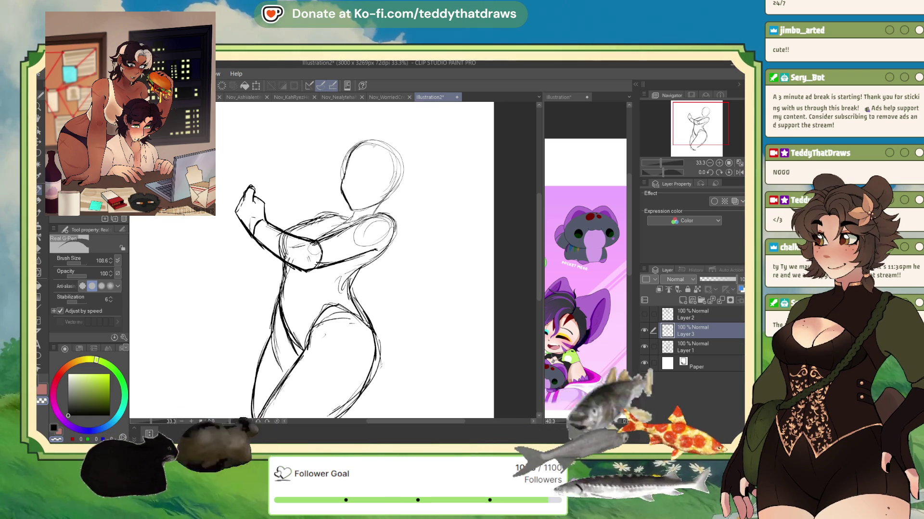
key("ctrl+z")
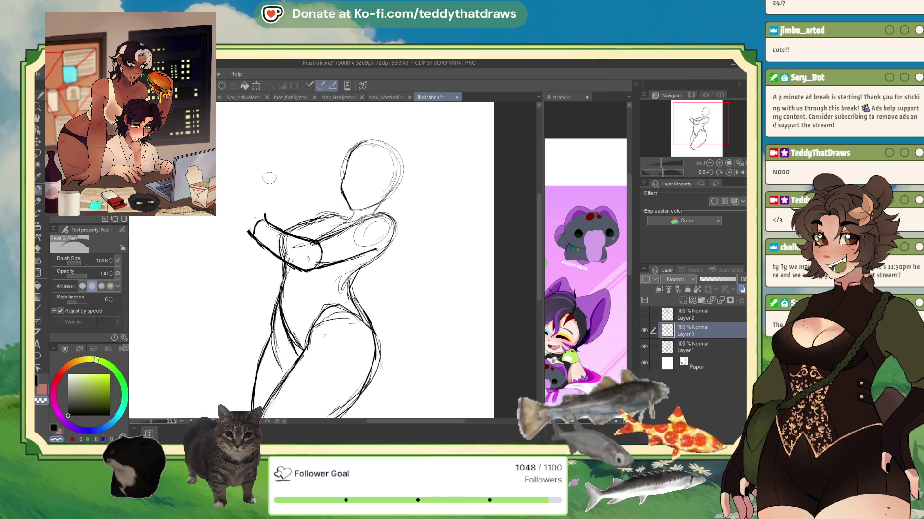
Scroll and pan through the reference character lineup, then return to the Illustration2 sketch.
left_click(604, 153)
scroll(605, 152, "down", 3)
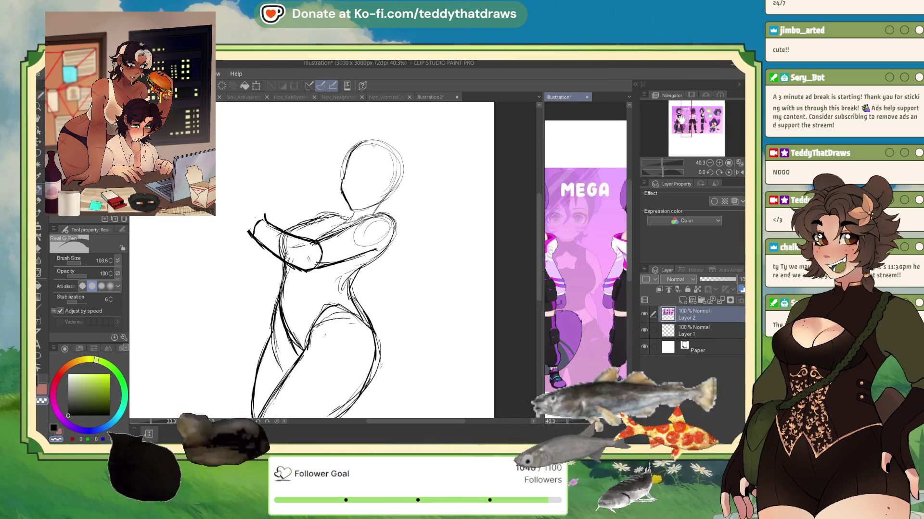
scroll(633, 193, "down", 2)
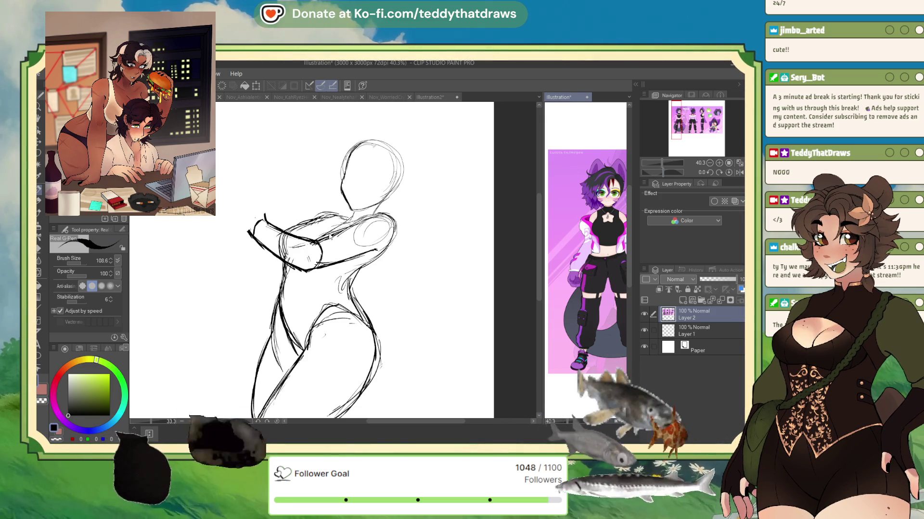
mouse_move(691, 123)
left_mouse_down()
mouse_move(713, 123)
mouse_move(700, 129)
left_mouse_up()
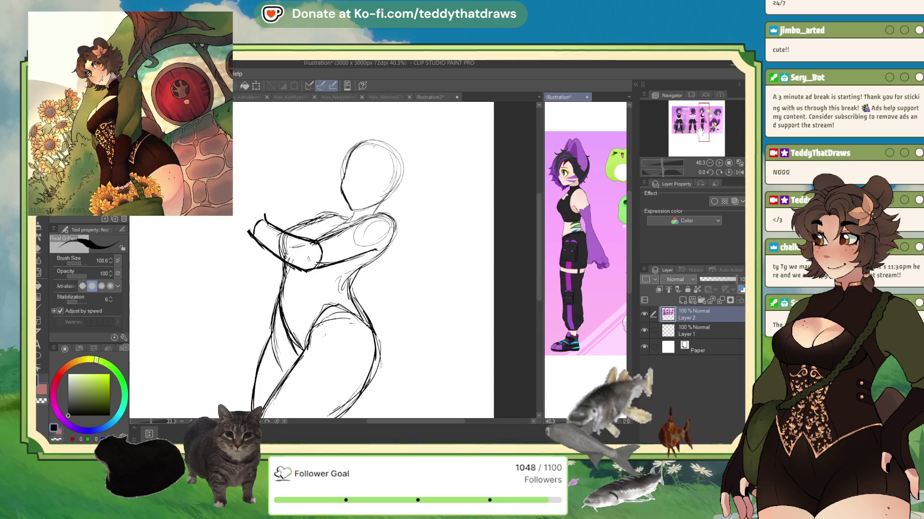
left_click(318, 217)
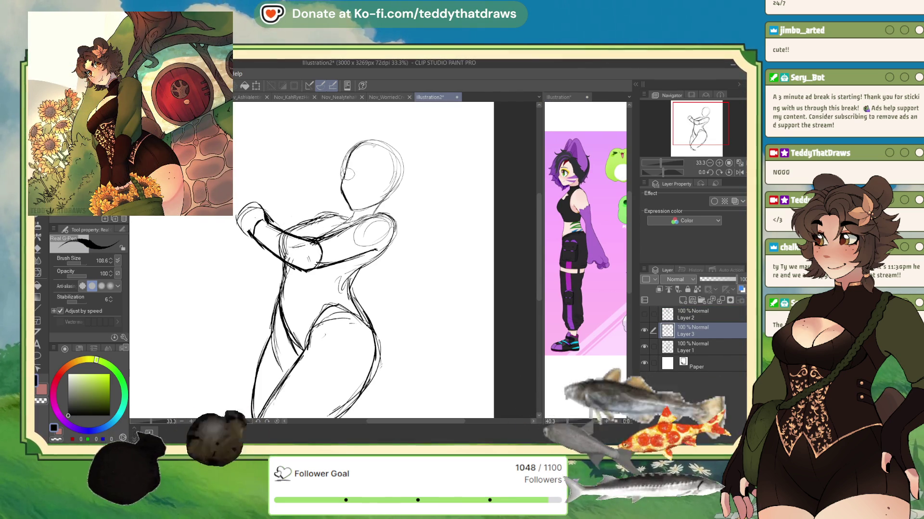
Show the cat plush layer again and sketch strokes beside its face, eye and ear, then switch to salmon.
left_click(644, 347)
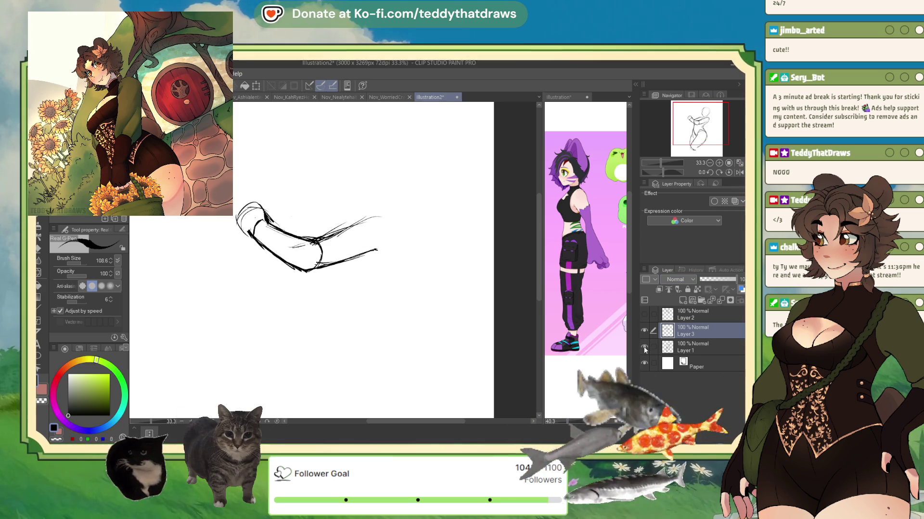
left_click(645, 347)
left_click(644, 314)
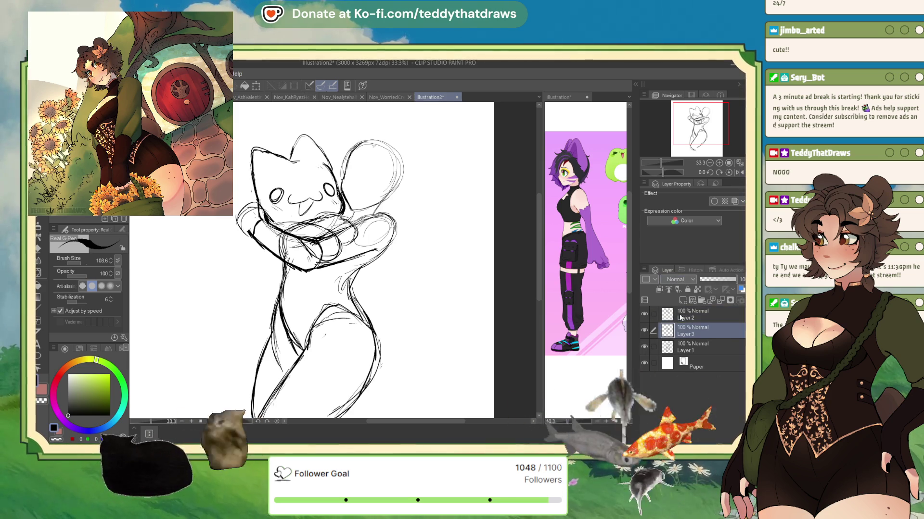
left_click(739, 172)
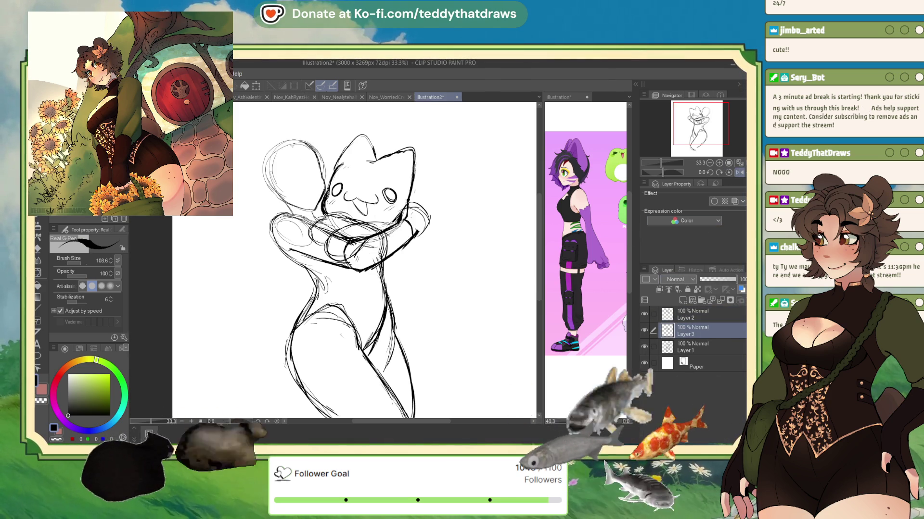
left_click_drag(399, 215, 413, 189)
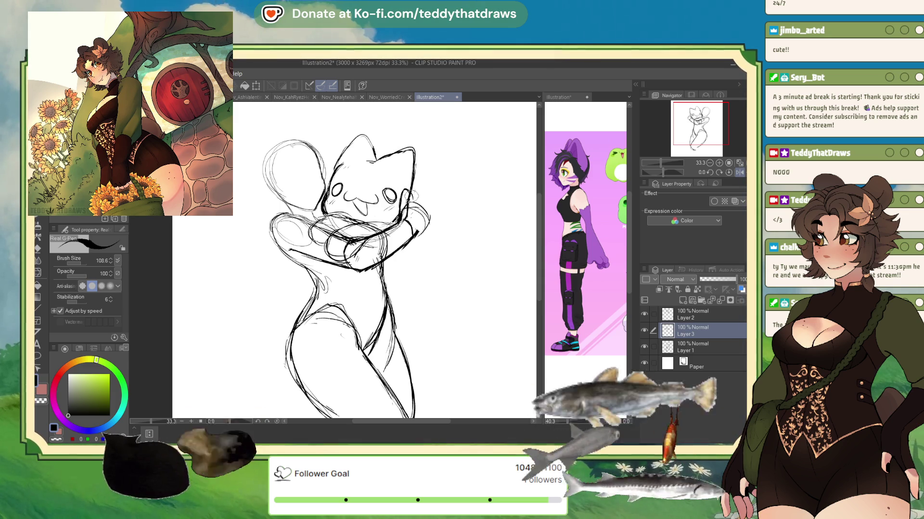
mouse_move(408, 193)
left_mouse_down()
mouse_move(419, 180)
mouse_move(426, 191)
left_mouse_up()
left_click(739, 173)
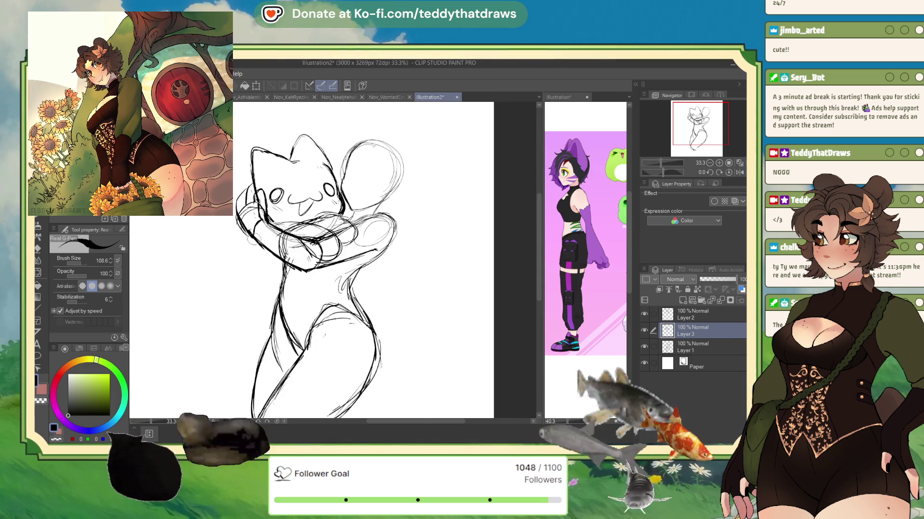
key("x")
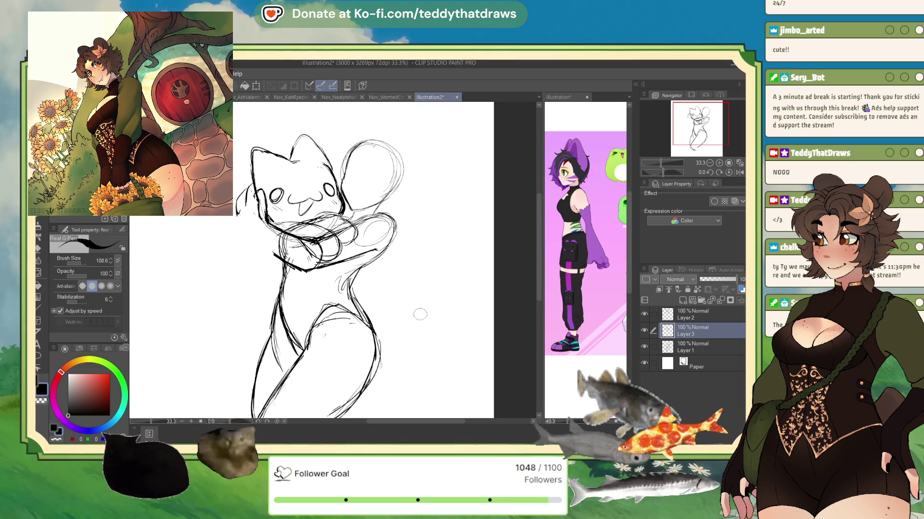
Erase the stray strokes beside the cat's head and draw a bold arm outline curving around its face.
scroll(415, 223, "down", 3)
scroll(337, 197, "up", 4)
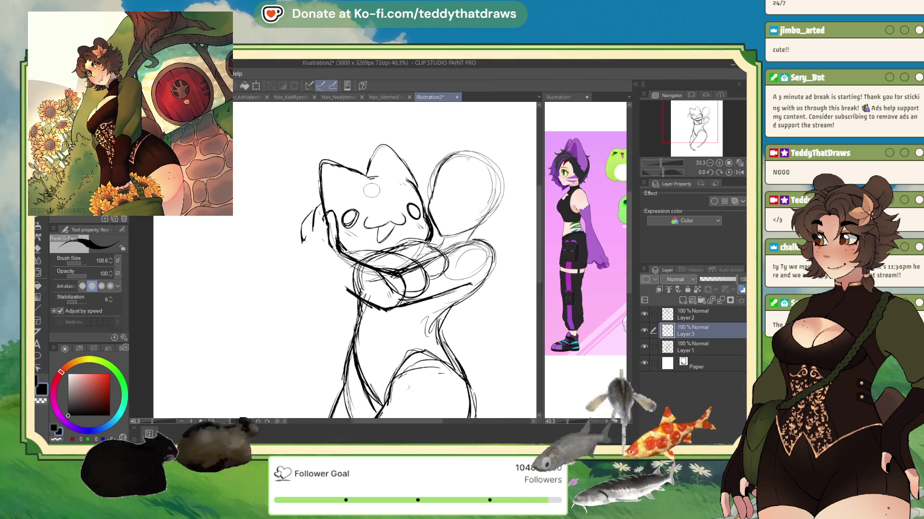
left_click(740, 172)
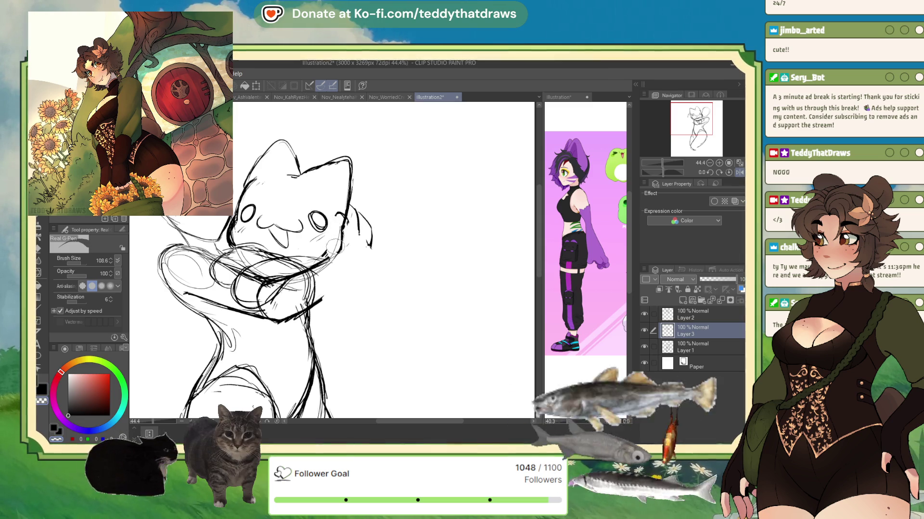
mouse_move(351, 209)
left_mouse_down()
mouse_move(366, 245)
mouse_move(360, 214)
left_mouse_up()
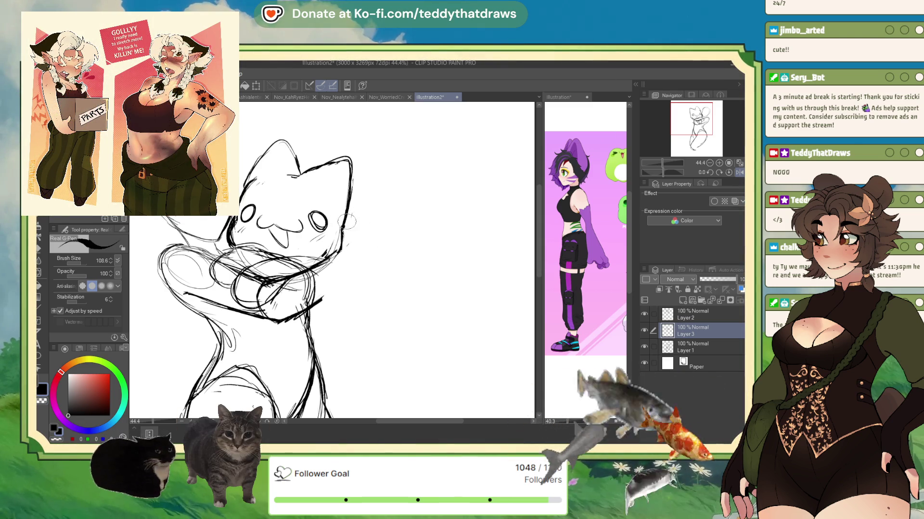
mouse_move(354, 232)
left_mouse_down()
mouse_move(368, 262)
mouse_move(330, 292)
left_mouse_up()
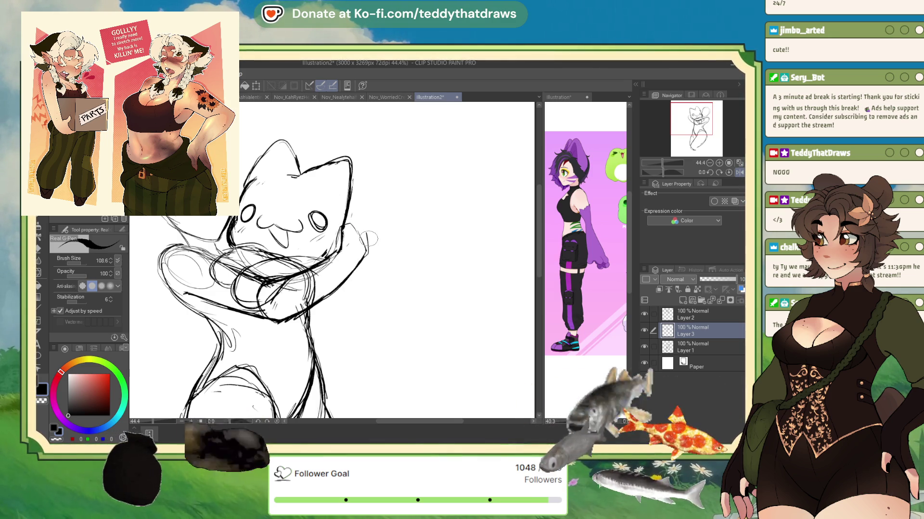
left_click(739, 173)
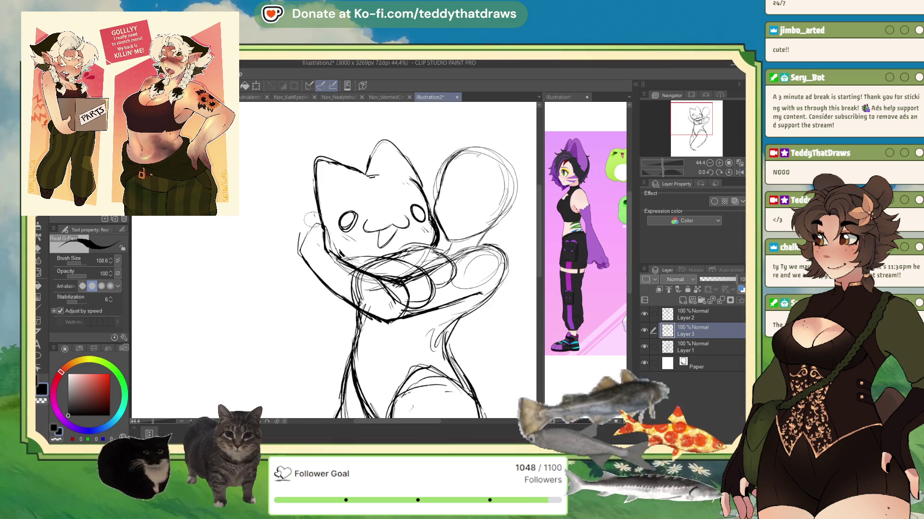
left_click_drag(298, 251, 297, 241)
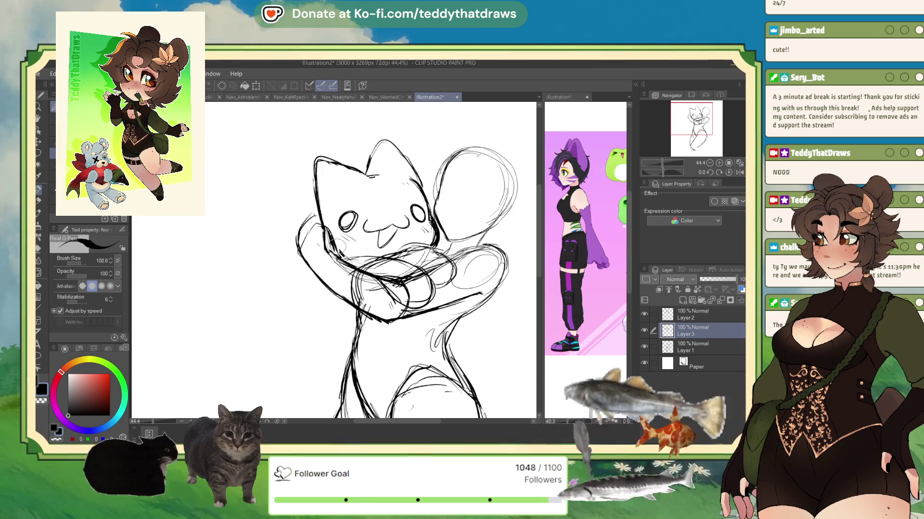
Sketch strokes around the cat's eye and raised paw, then erase-lighten the lines near its cheek.
left_click_drag(321, 222, 341, 237)
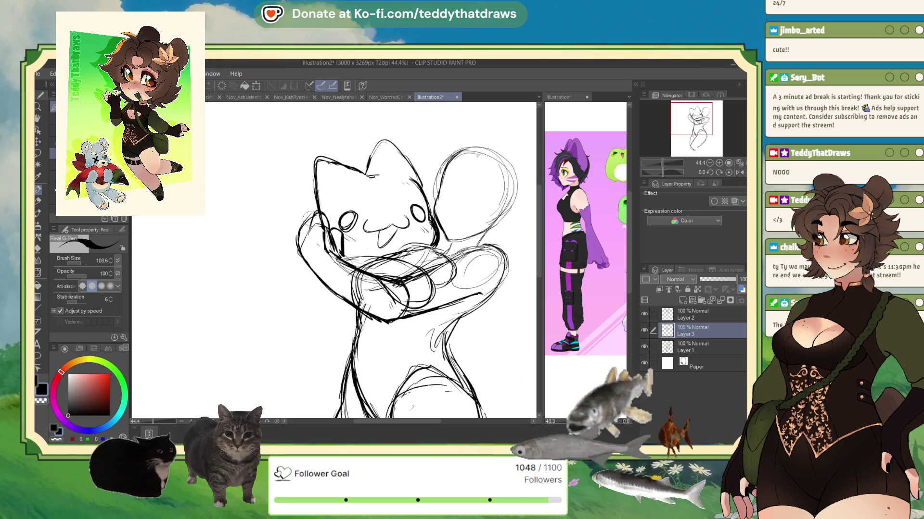
left_click(739, 173)
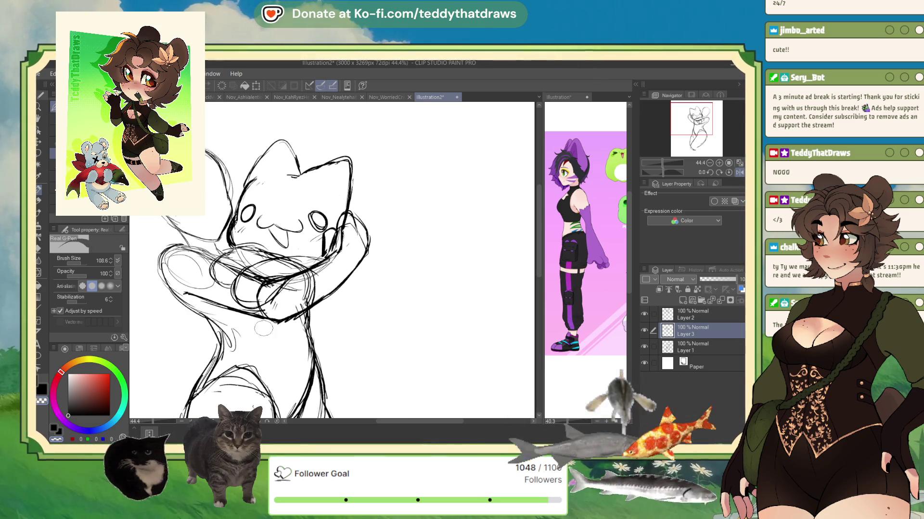
left_click_drag(331, 233, 340, 239)
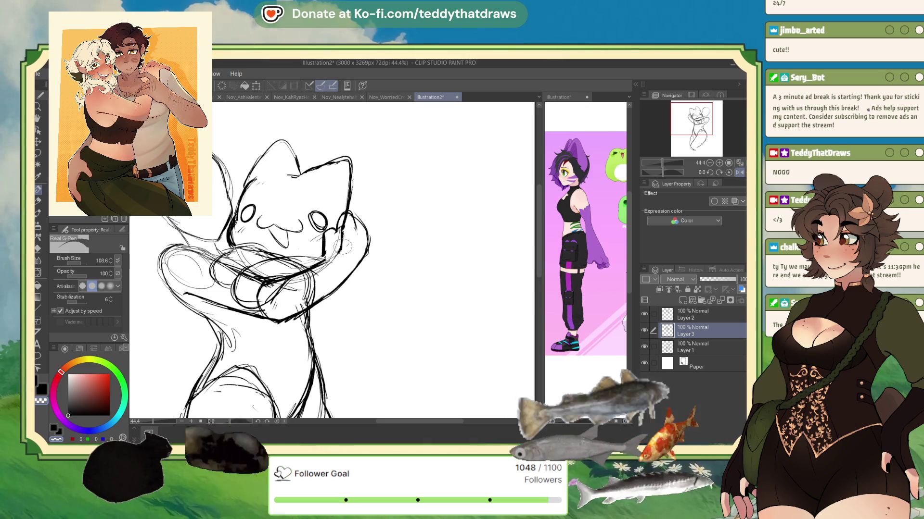
mouse_move(339, 236)
left_mouse_down()
mouse_move(327, 242)
mouse_move(340, 234)
left_mouse_up()
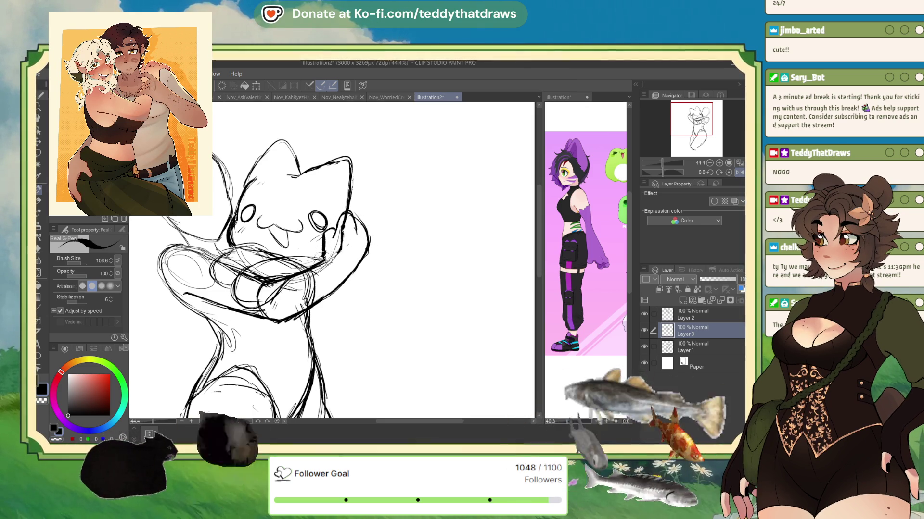
left_click(738, 173)
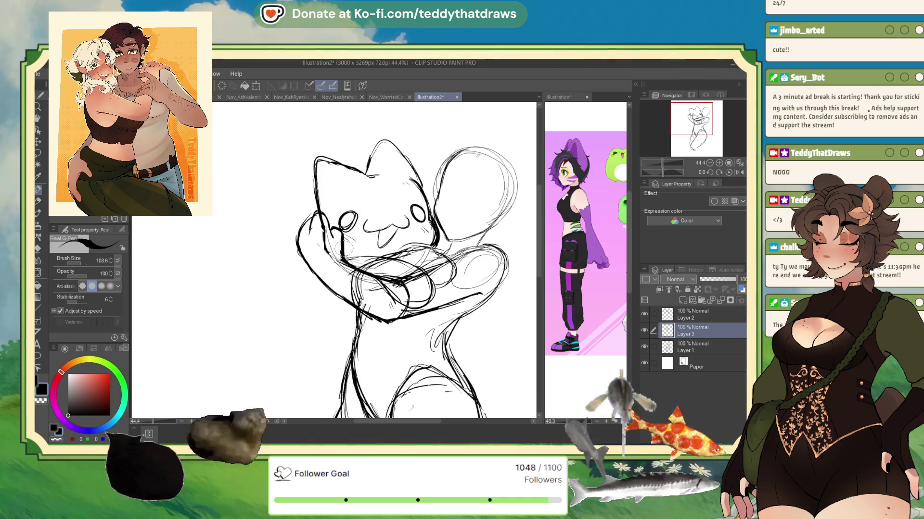
left_click(56, 439)
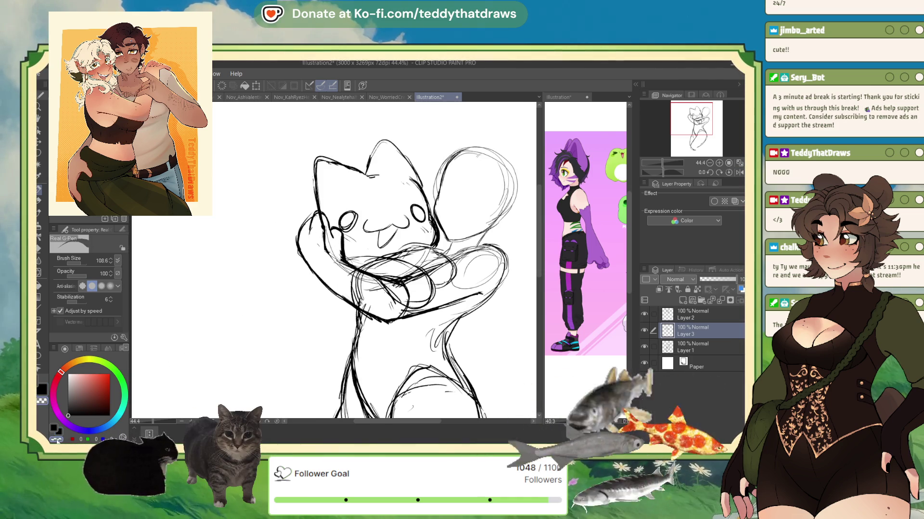
left_click_drag(335, 241, 344, 255)
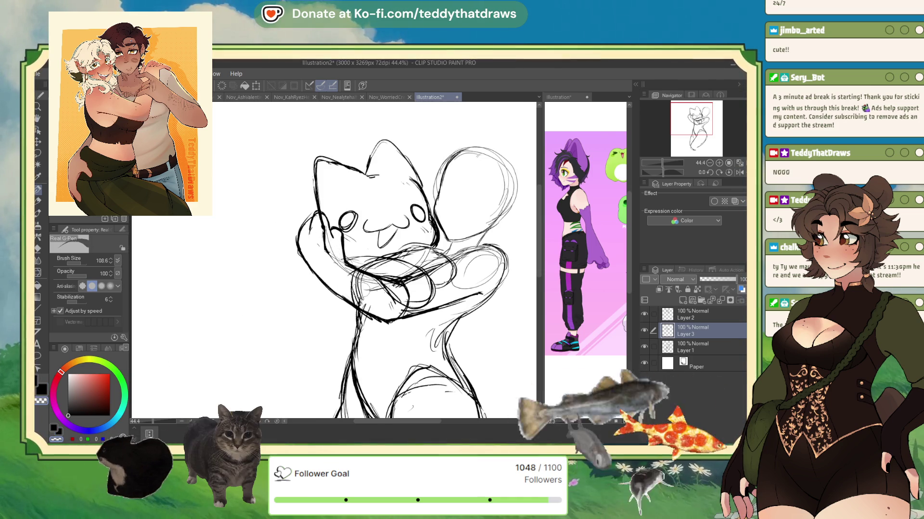
Erase stray lines around the cat's cheek, chin and neck on Layer 2, Layer 1 and Layer 3.
left_click(683, 318)
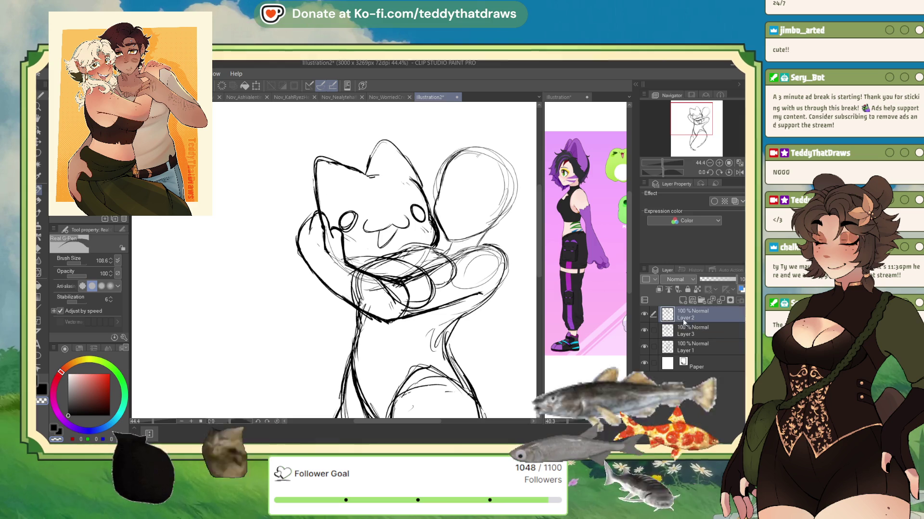
left_click_drag(327, 247, 365, 277)
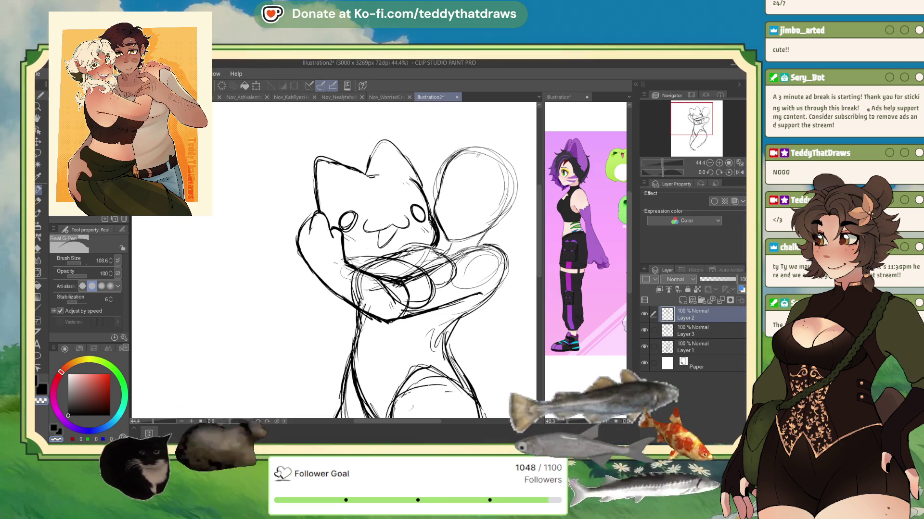
left_click(674, 348)
mouse_move(353, 272)
left_mouse_down()
mouse_move(361, 286)
mouse_move(358, 269)
mouse_move(419, 248)
mouse_move(432, 253)
left_mouse_up()
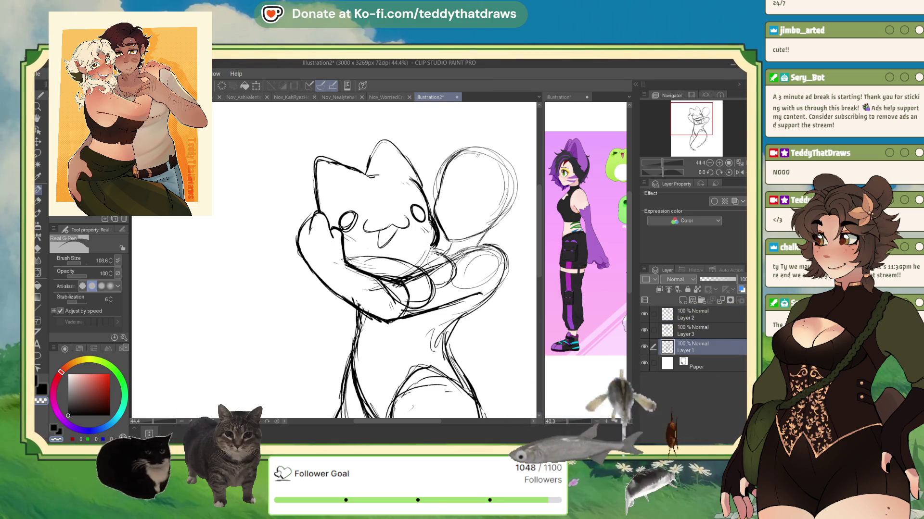
left_click_drag(390, 281, 375, 268)
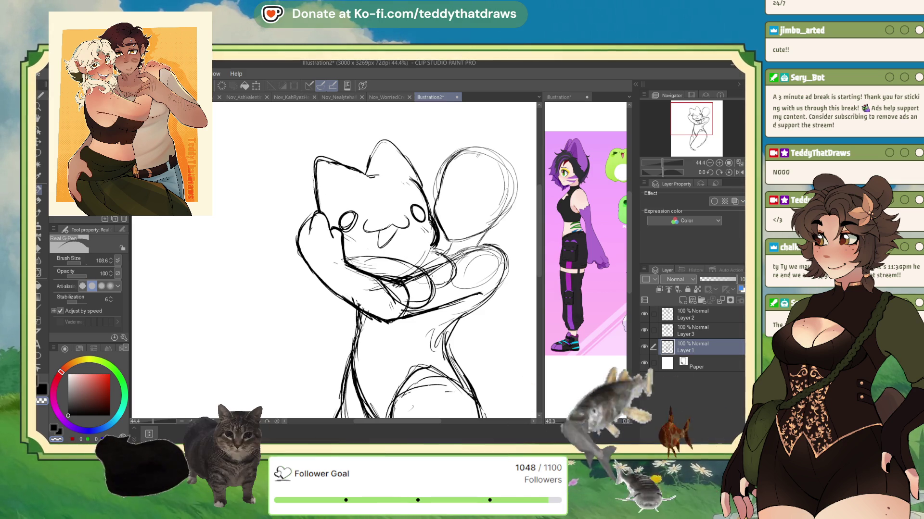
left_click(692, 331)
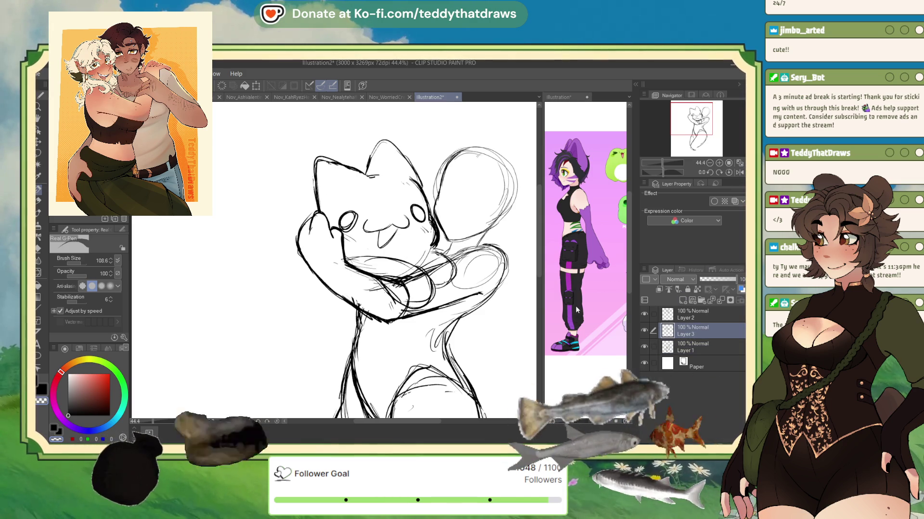
mouse_move(368, 267)
left_mouse_down()
mouse_move(400, 286)
mouse_move(443, 262)
mouse_move(409, 299)
left_mouse_up()
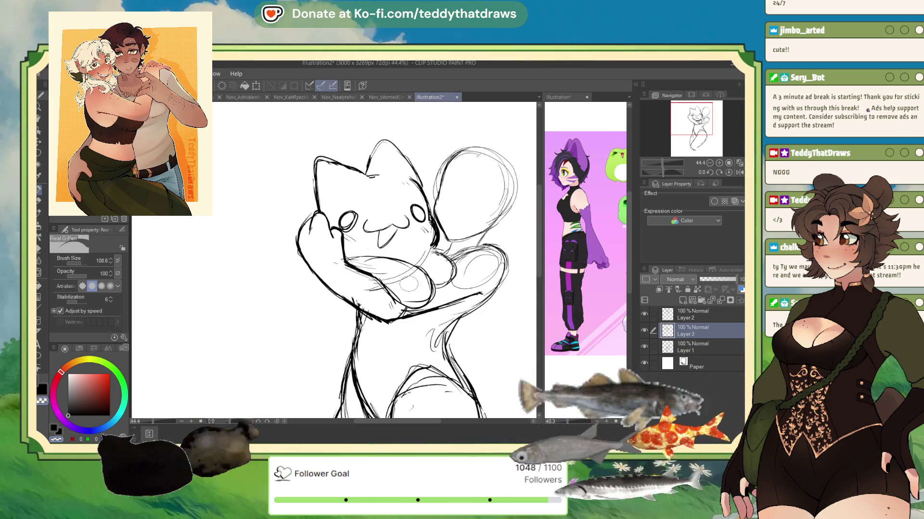
key("alt+bracketright")
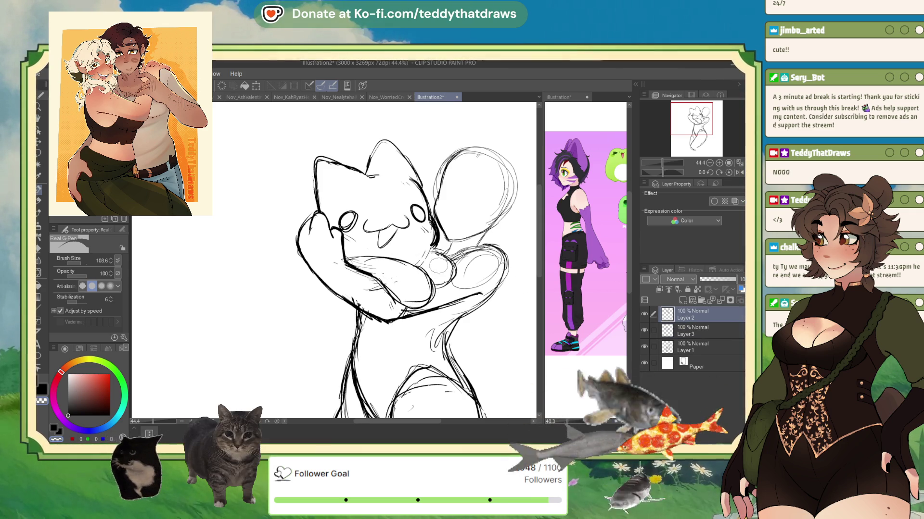
left_click(740, 172)
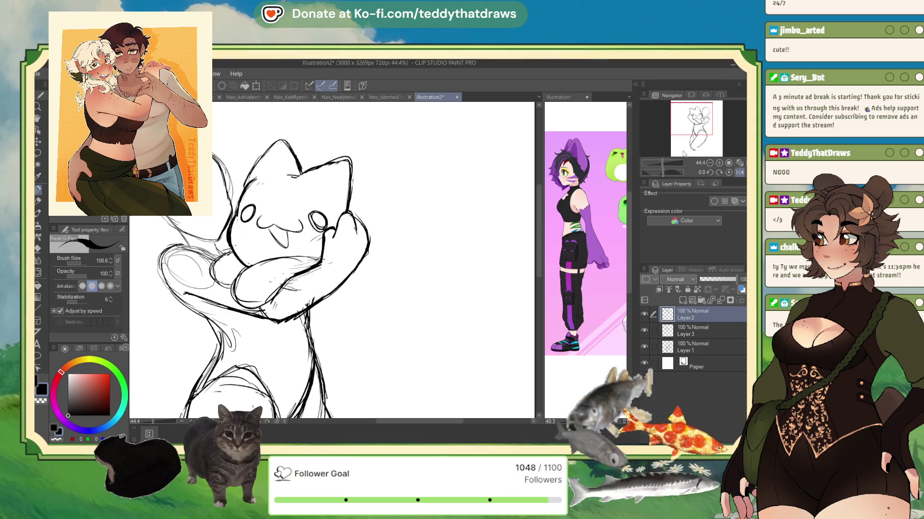
Try an inner-ear line in the cat's ear, undo it, and check the chibi character on the reference sheet.
left_click(739, 173)
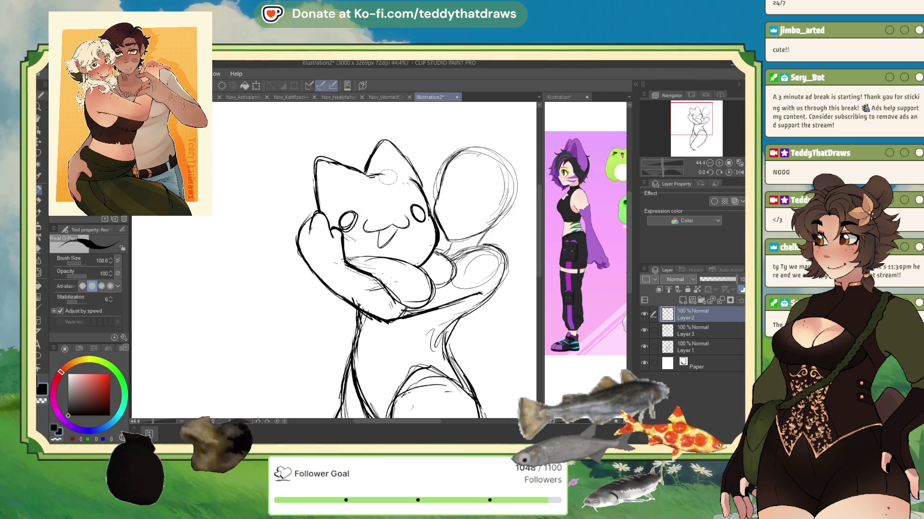
mouse_move(328, 195)
left_mouse_down()
mouse_move(327, 173)
mouse_move(346, 182)
mouse_move(332, 196)
mouse_move(342, 189)
left_mouse_up()
key("ctrl+z")
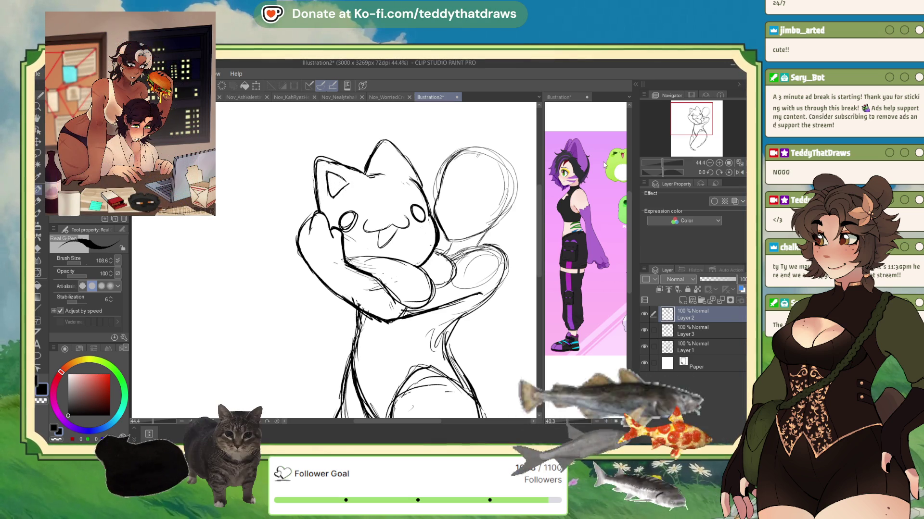
left_click(604, 163)
left_click_drag(712, 135, 723, 130)
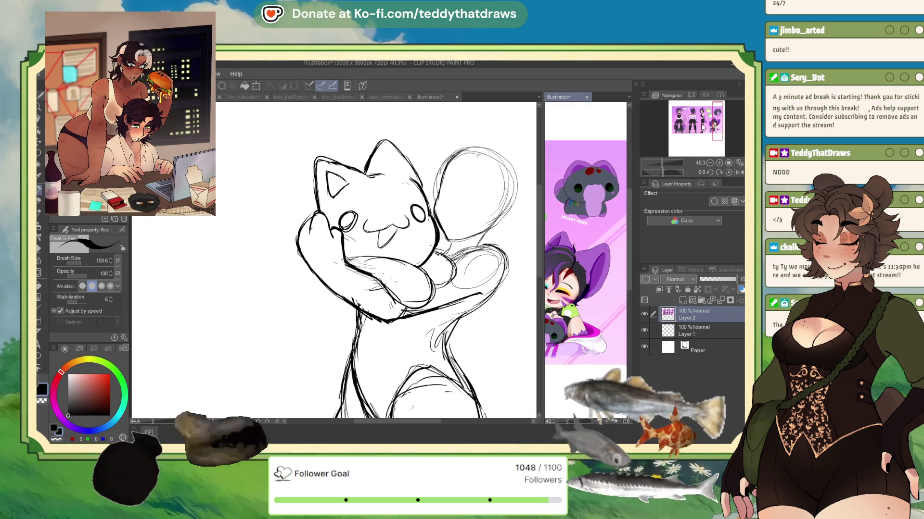
left_click(380, 174)
Sketch inner-ear lines in the cat's right ear and a larger forehead oval, then zoom out and mirror.
mouse_move(381, 176)
left_mouse_down()
mouse_move(389, 150)
mouse_move(402, 164)
mouse_move(385, 159)
mouse_move(412, 182)
mouse_move(379, 192)
mouse_move(397, 193)
mouse_move(387, 203)
left_mouse_up()
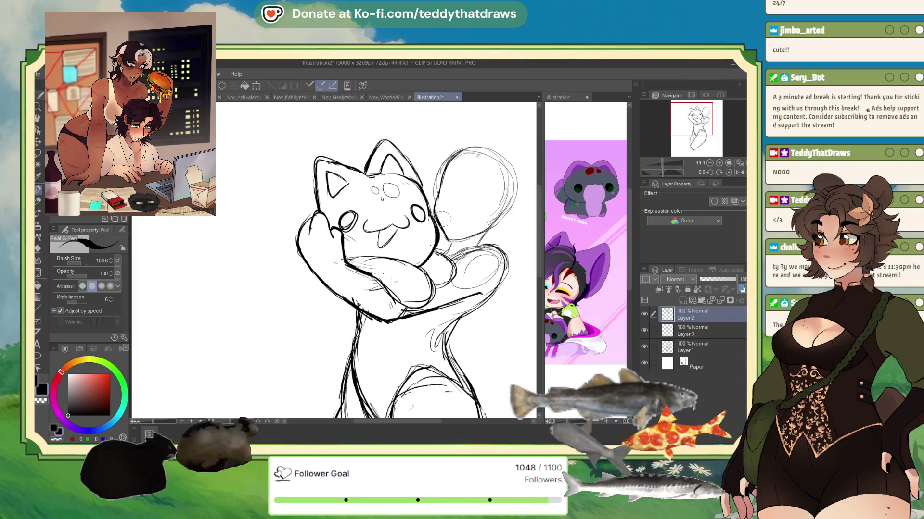
key("ctrl+z")
key("ctrl+z")
key("ctrl+z")
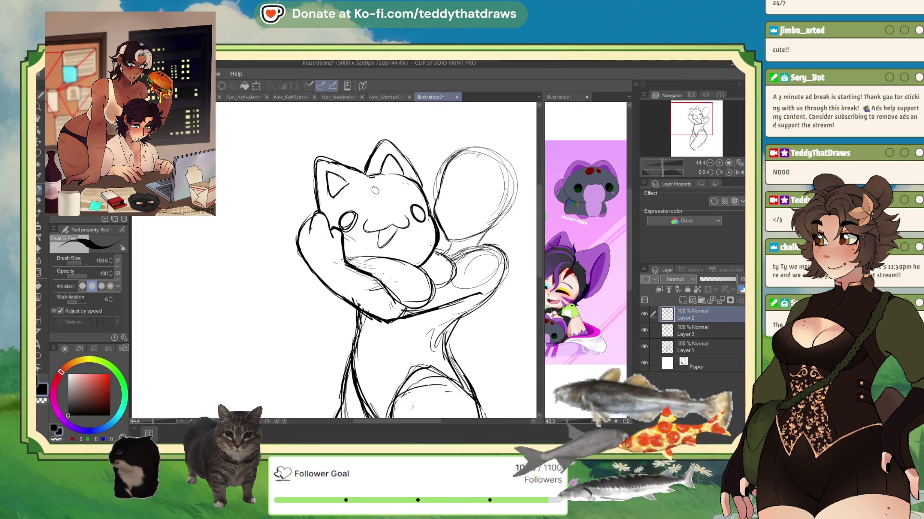
mouse_move(378, 182)
left_mouse_down()
mouse_move(399, 164)
mouse_move(400, 191)
mouse_move(380, 182)
left_mouse_up()
key("ctrl+z")
key("ctrl+z")
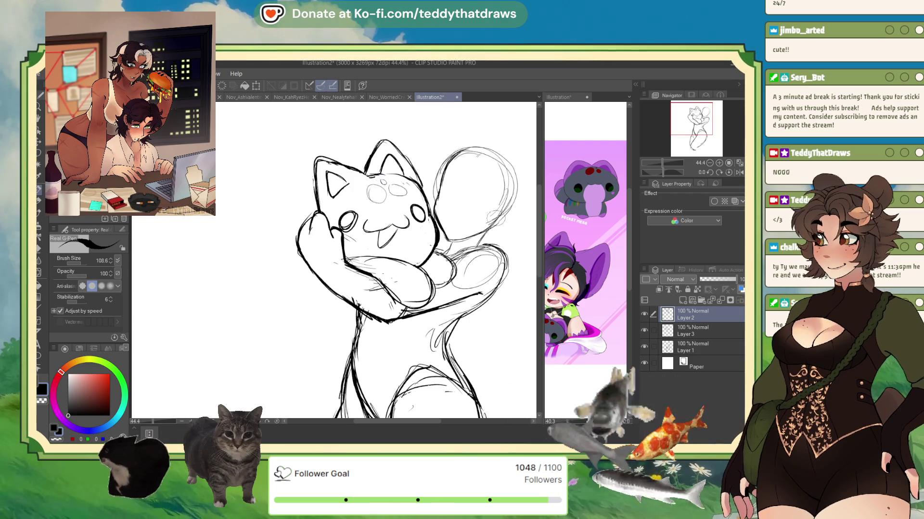
key("ctrl+minus")
key("h")
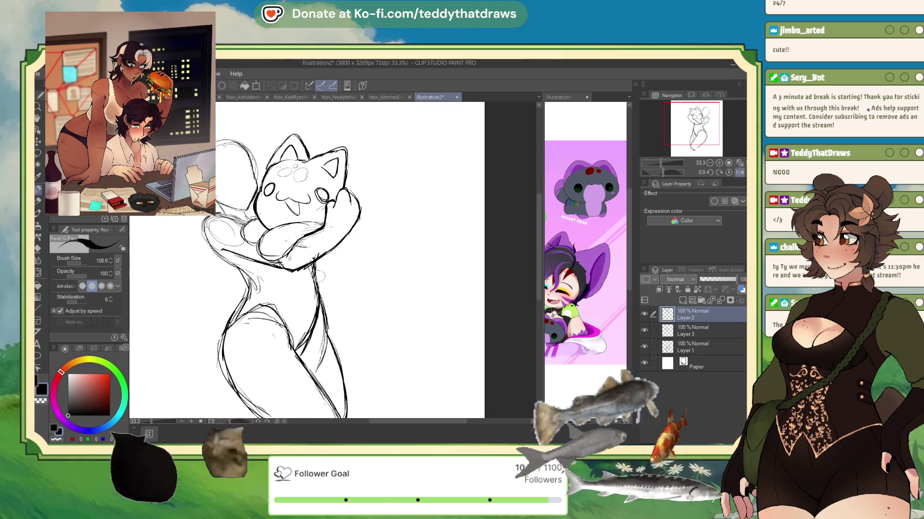
left_click(573, 287)
scroll(585, 240, "left", 10)
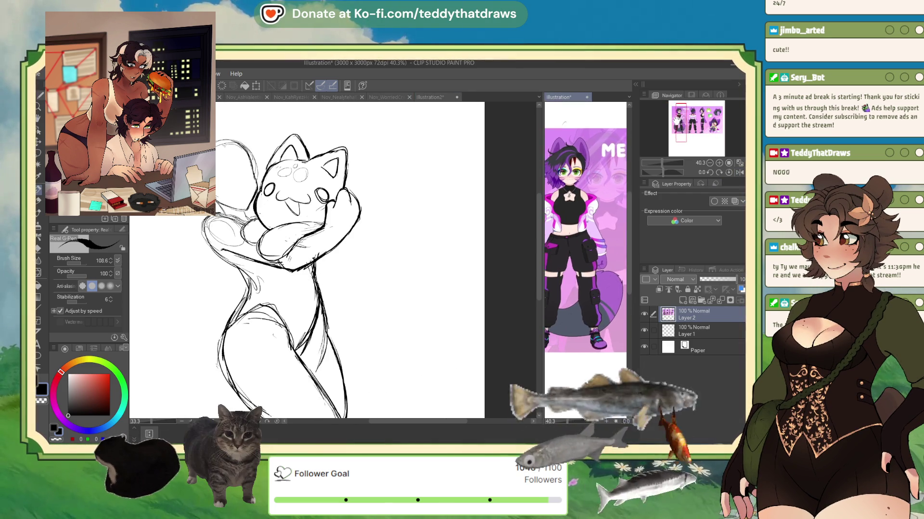
Add short marks on the cat's chest and compare the mirrored sketch against the reference sheet.
left_click(424, 376)
left_click_drag(312, 265, 320, 296)
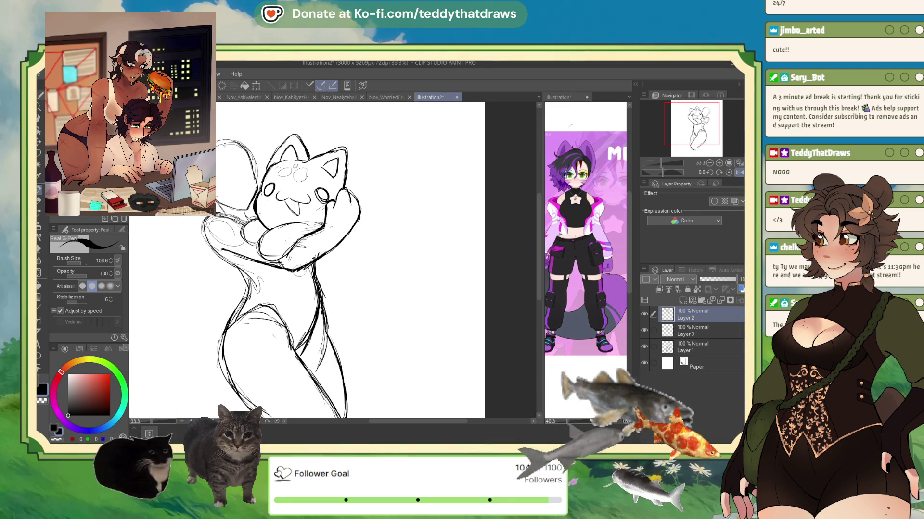
left_click_drag(299, 273, 301, 284)
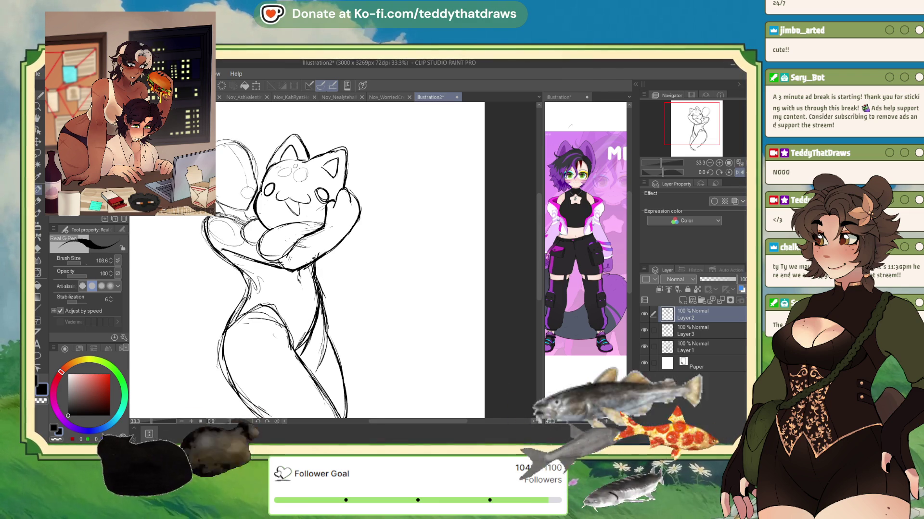
left_click(739, 172)
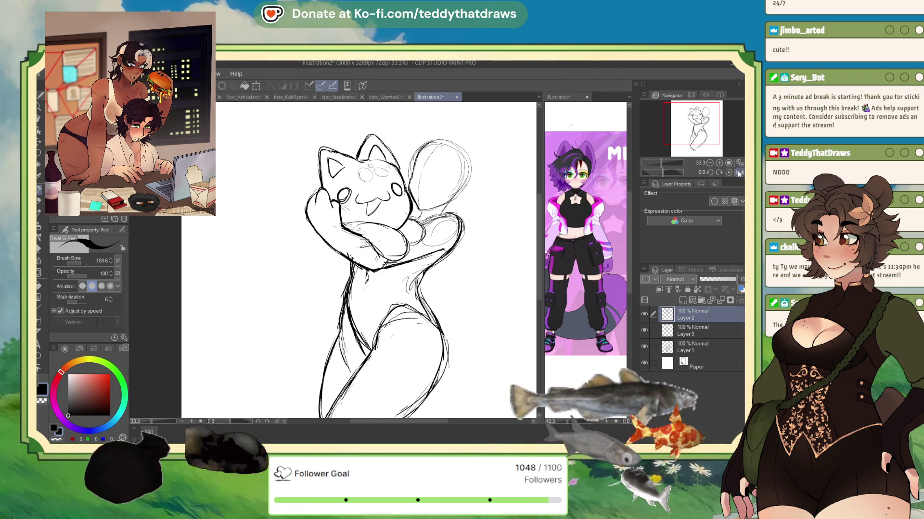
left_click(558, 97)
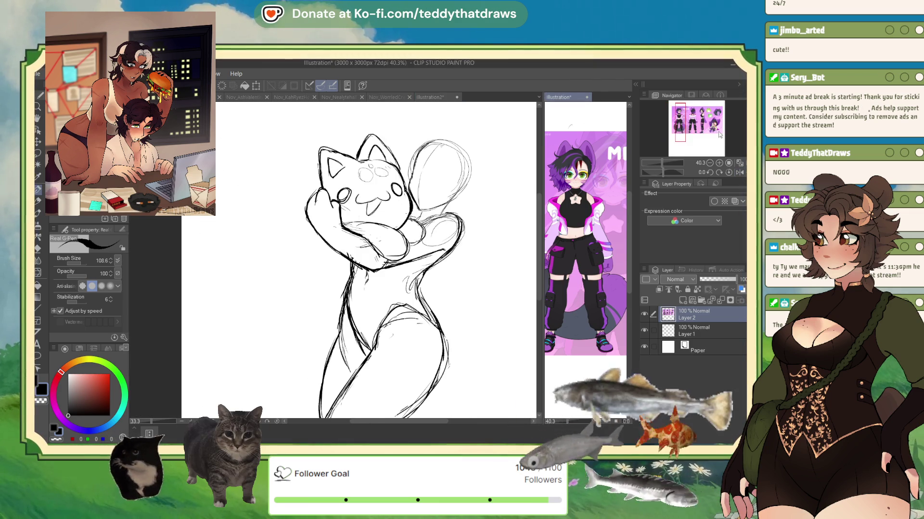
mouse_move(683, 122)
left_mouse_down()
mouse_move(710, 126)
mouse_move(678, 128)
left_mouse_up()
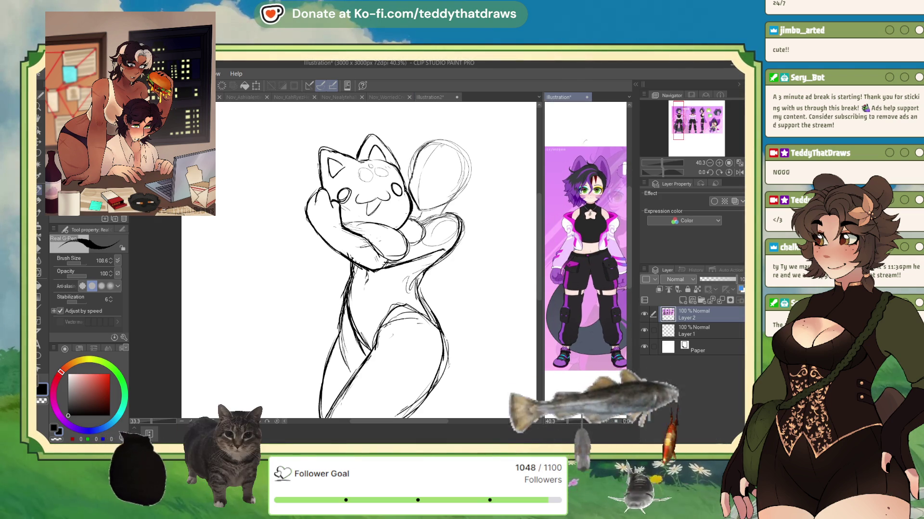
left_click(311, 238)
Draw looping strokes left of the cat's body, extending down the figure's left side to the hip.
left_click_drag(291, 281, 342, 303)
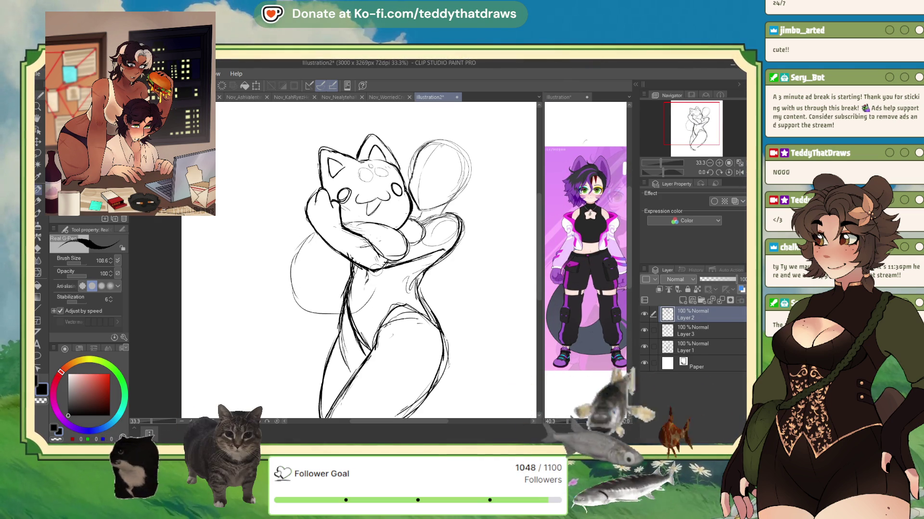
mouse_move(314, 238)
left_mouse_down()
mouse_move(298, 314)
mouse_move(291, 302)
left_mouse_up()
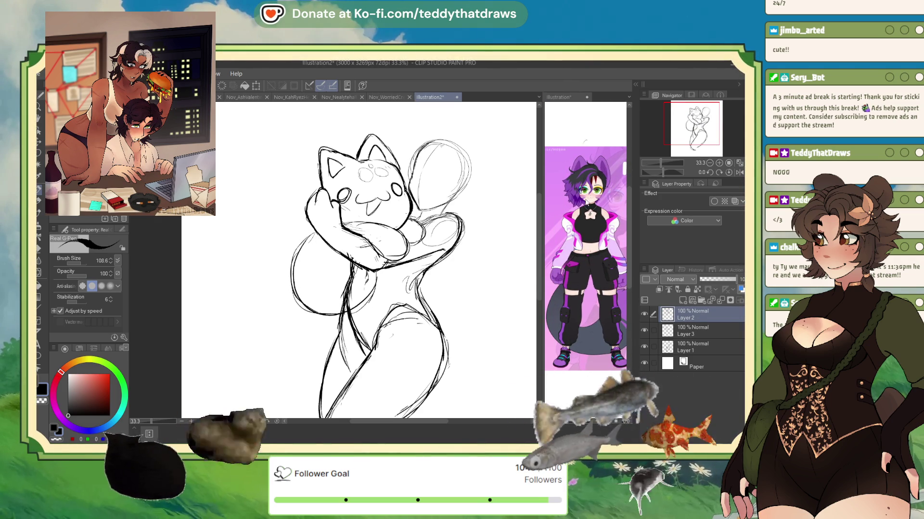
left_click(584, 269)
scroll(683, 137, "right", 5)
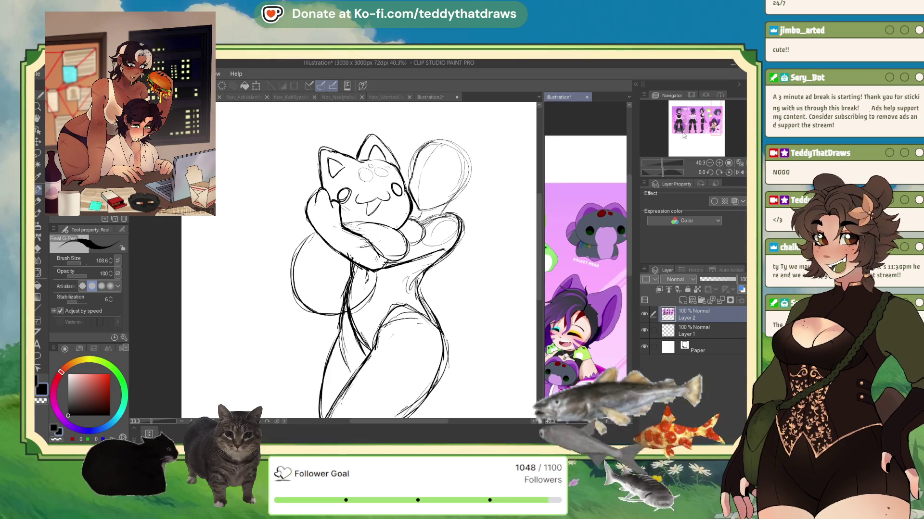
left_click(300, 313)
left_click_drag(294, 310, 268, 271)
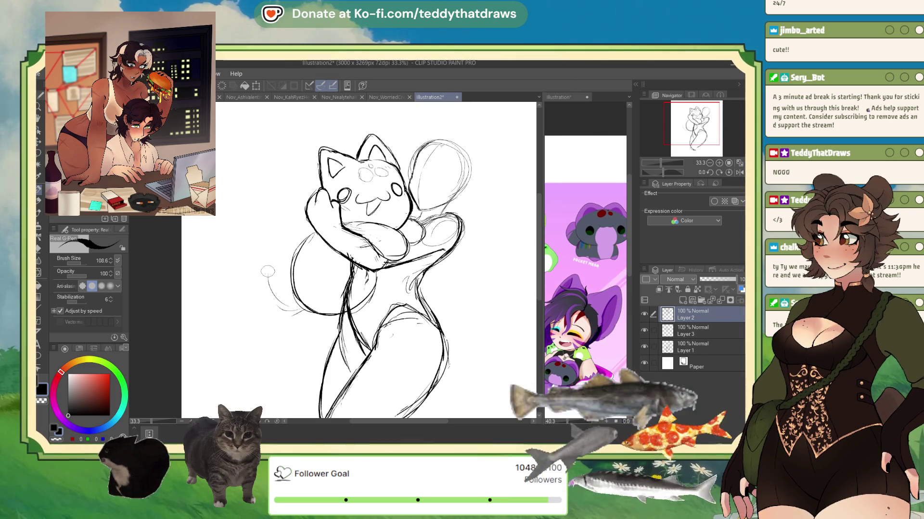
mouse_move(303, 240)
left_mouse_down()
mouse_move(277, 210)
mouse_move(262, 288)
mouse_move(297, 307)
left_mouse_up()
left_click_drag(275, 217, 255, 251)
mouse_move(298, 230)
left_mouse_down()
mouse_move(253, 308)
mouse_move(302, 309)
mouse_move(304, 328)
left_mouse_up()
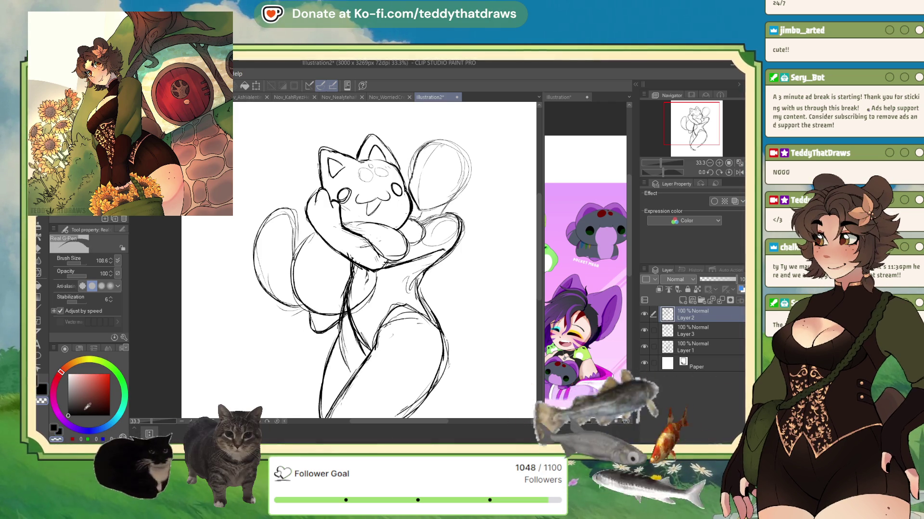
Merge Layer 3 and then Layer 2 down into Layer 1, checking the result in mirrored view.
left_click(667, 332)
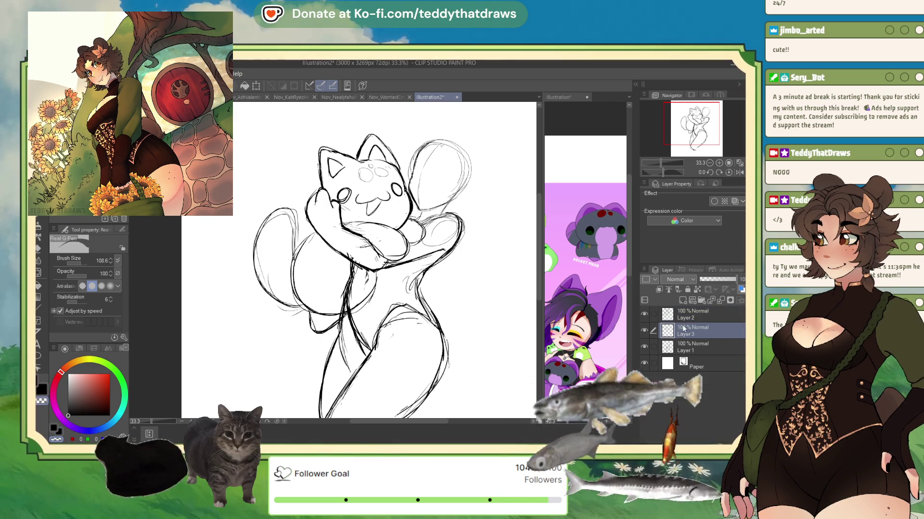
left_click(720, 301)
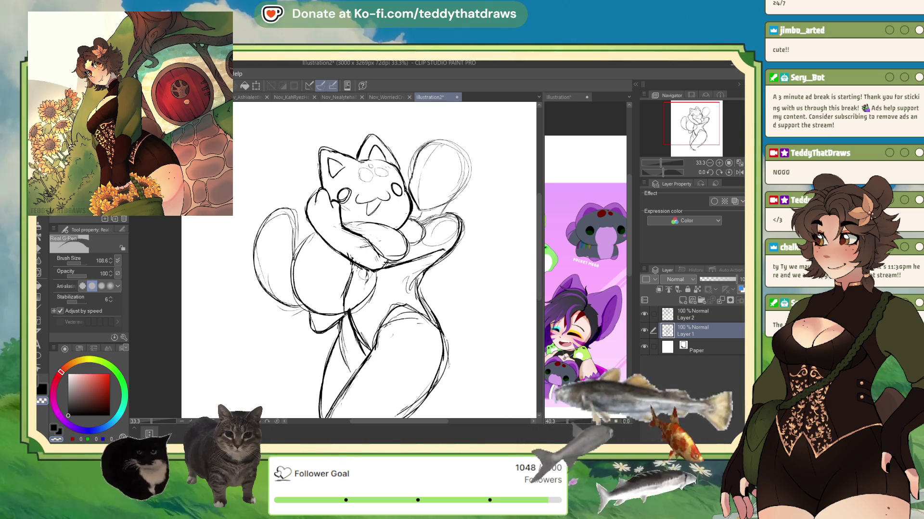
left_click(696, 315)
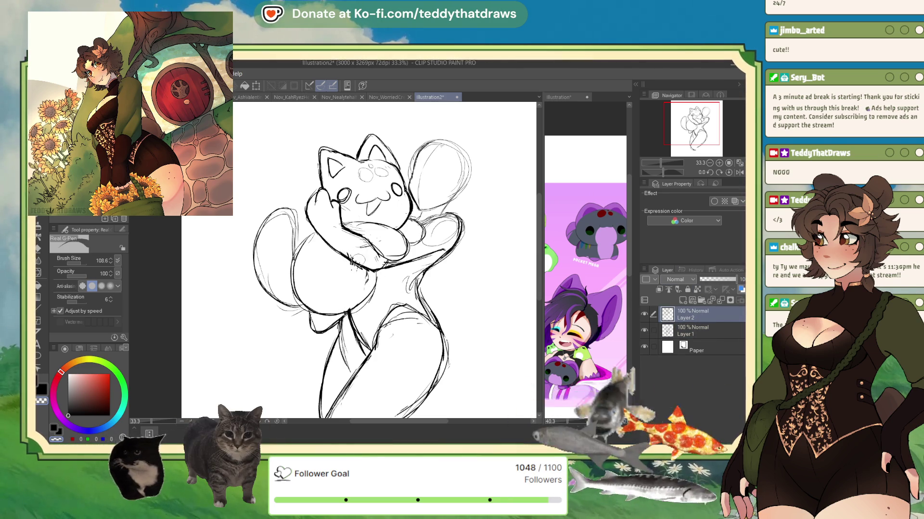
left_click(679, 333)
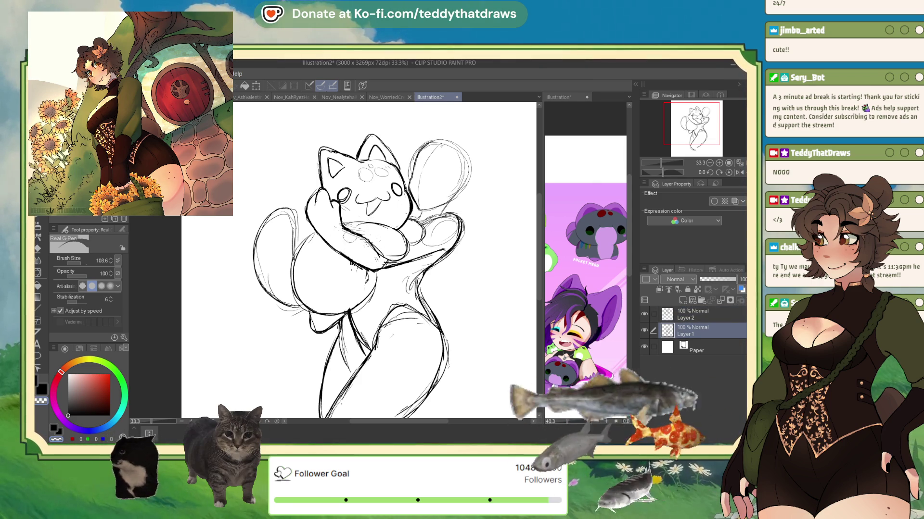
left_click(669, 320)
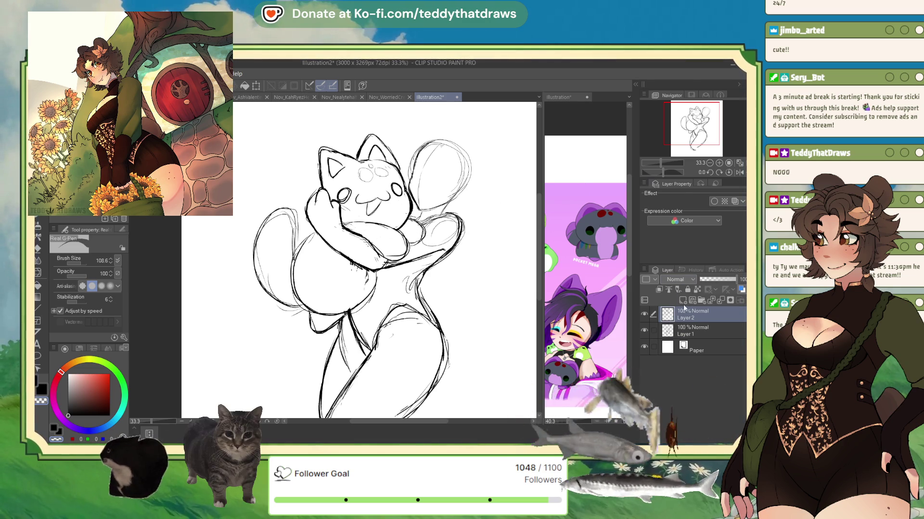
left_click(720, 301)
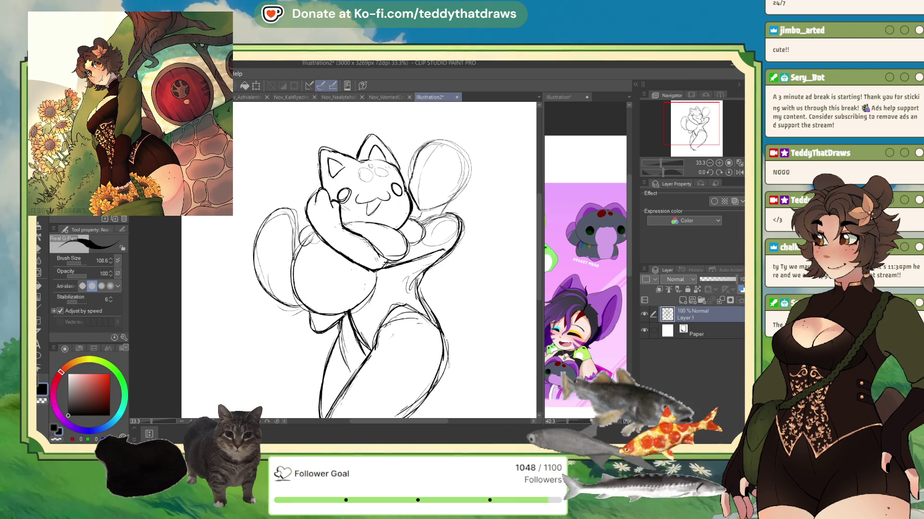
left_click(738, 173)
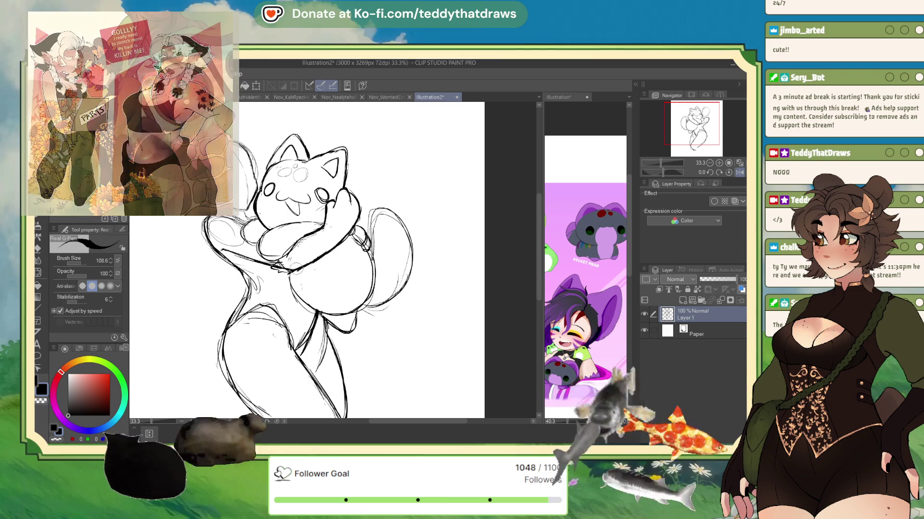
left_click(739, 173)
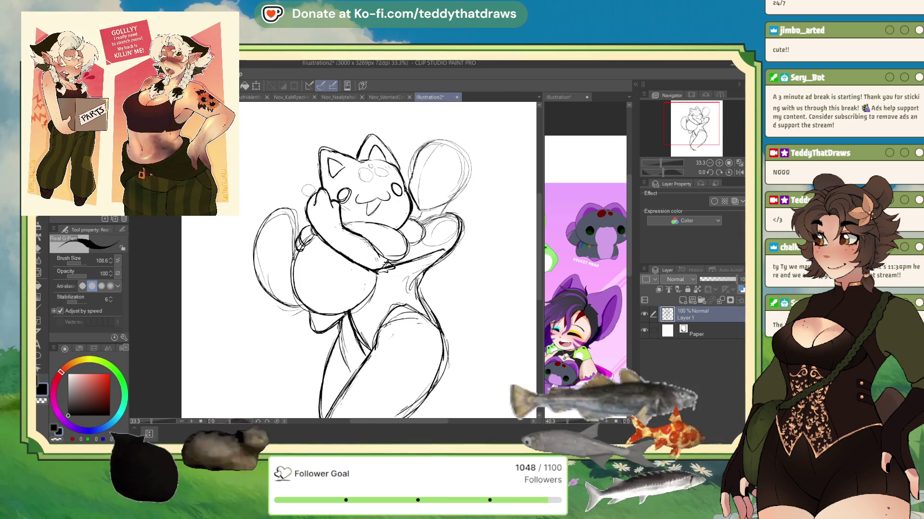
Flip the canvas view horizontally from the Navigator to check the figure's proportions.
left_click(737, 172)
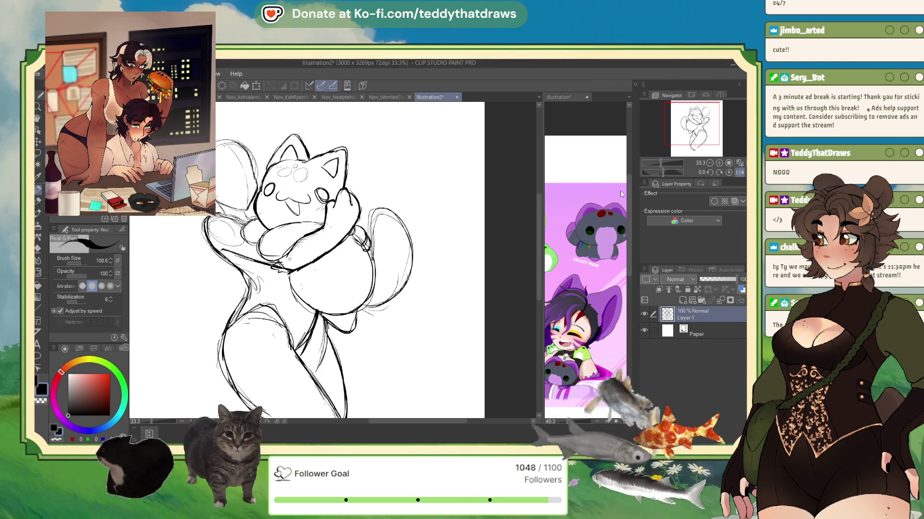
Add a purple Gradient Map correction layer over the sketch, then return to Layer 1 zoomed out.
left_click(610, 201)
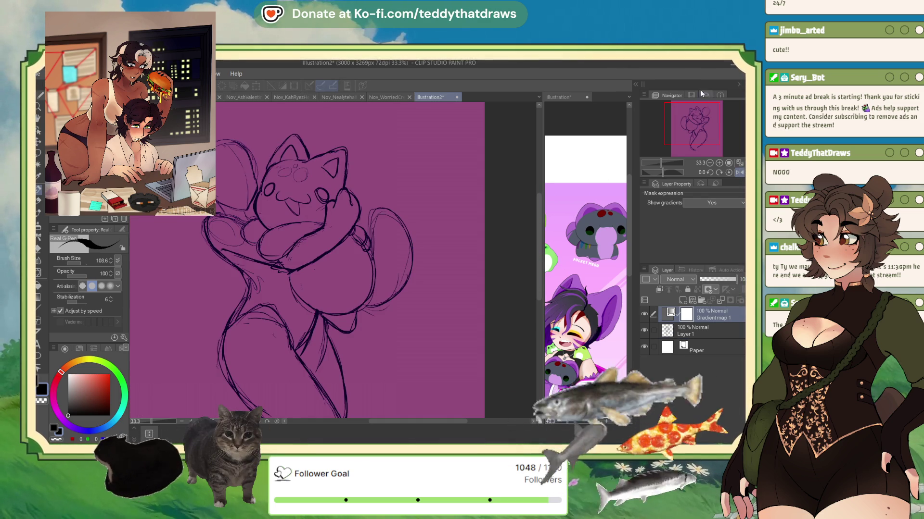
left_click(701, 338)
scroll(432, 250, "down", 2)
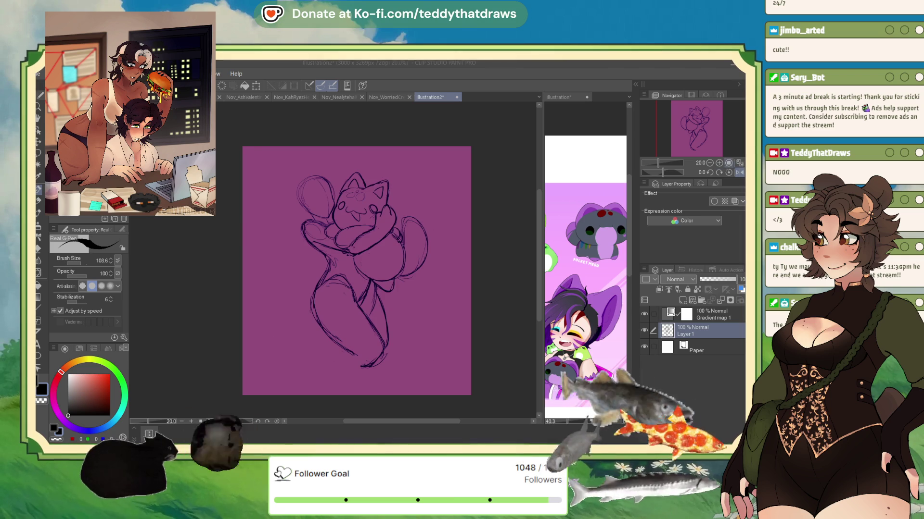
Draw the lower leg's underside and foot strokes along the bottom, checking them mirrored.
key("h")
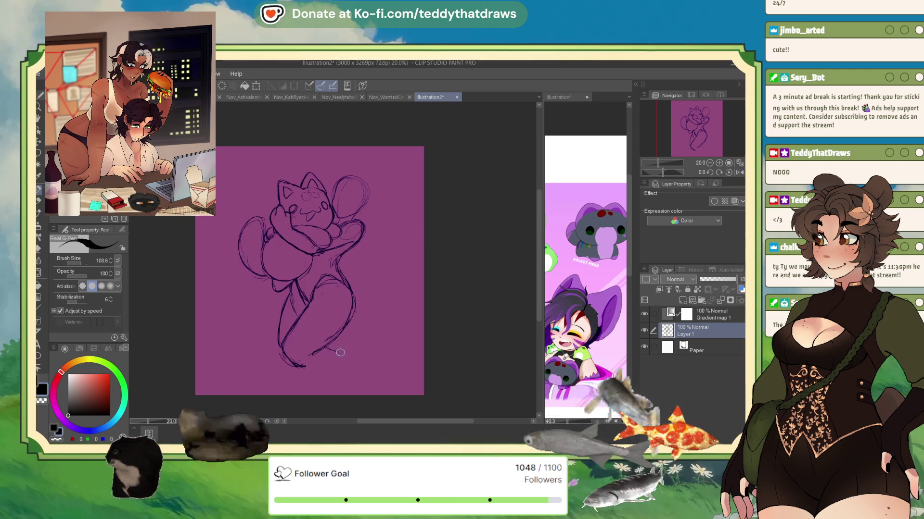
left_click_drag(340, 353, 368, 350)
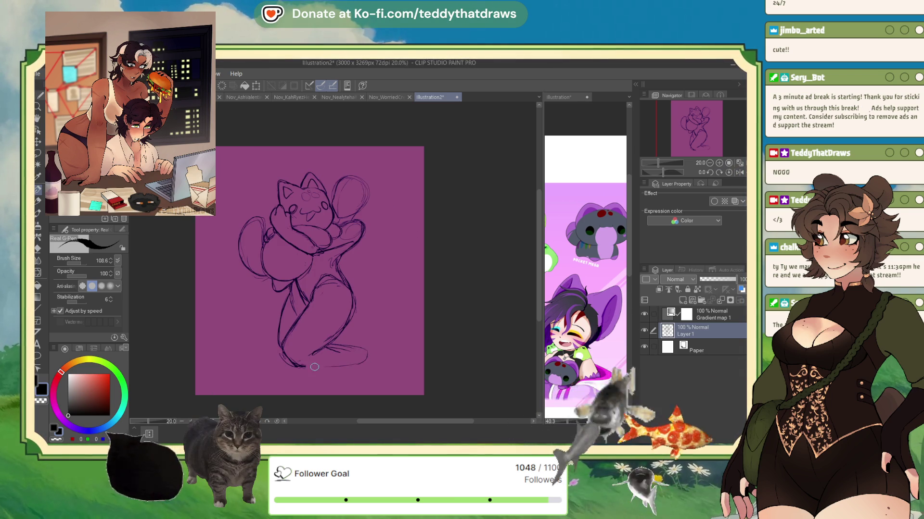
left_click(738, 172)
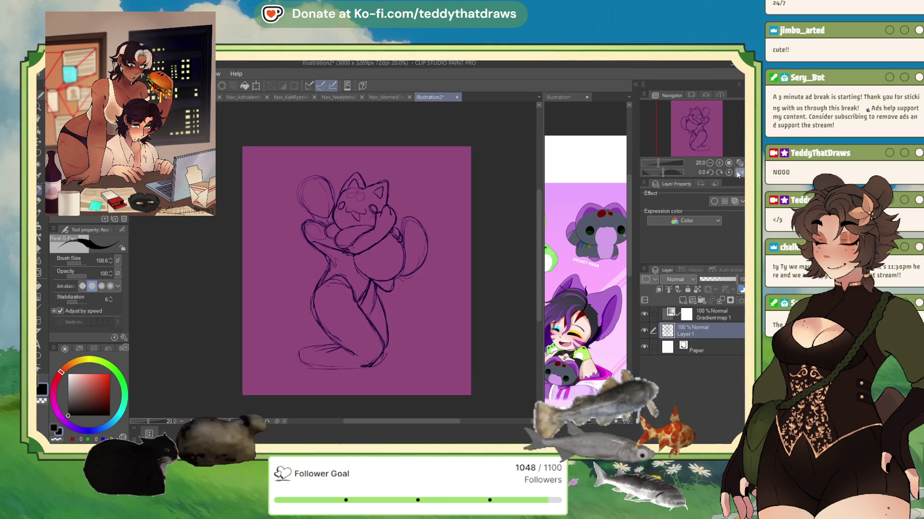
mouse_move(299, 350)
left_mouse_down()
mouse_move(330, 369)
mouse_move(363, 367)
mouse_move(385, 348)
left_mouse_up()
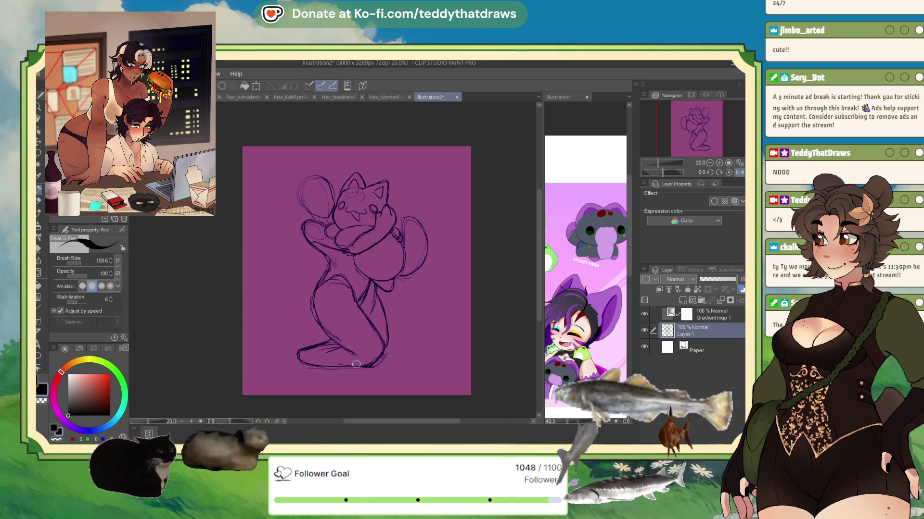
mouse_move(382, 363)
left_mouse_down()
mouse_move(318, 383)
mouse_move(356, 371)
mouse_move(301, 377)
left_mouse_up()
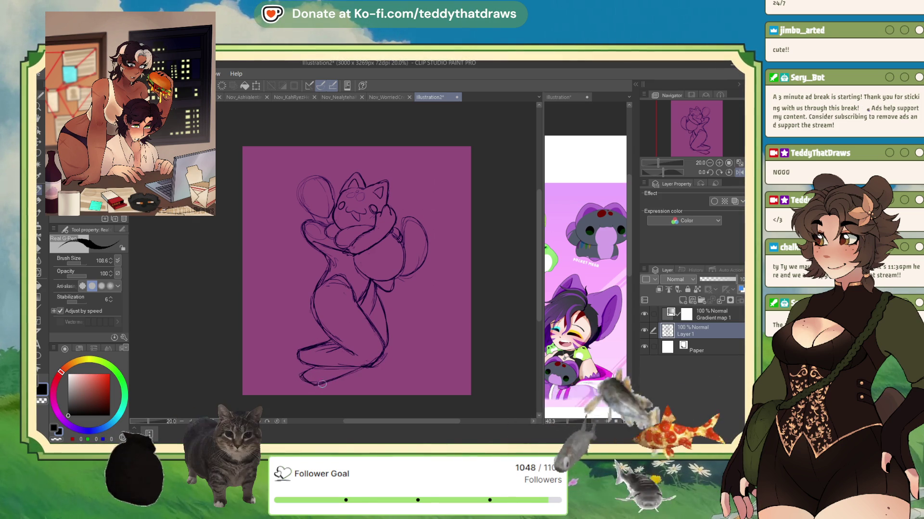
scroll(426, 289, "up", 1)
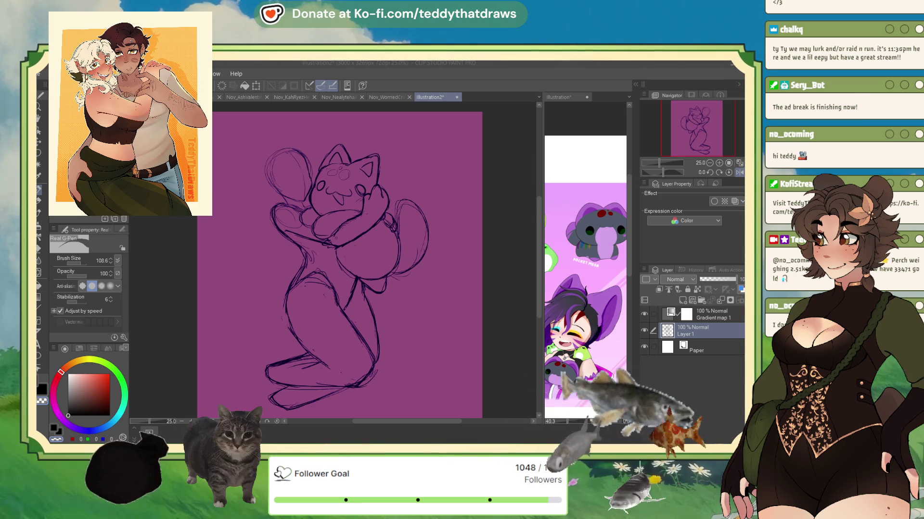
Return the canvas to its unmirrored orientation and select transparent colour for erasing.
key("alt+Tab")
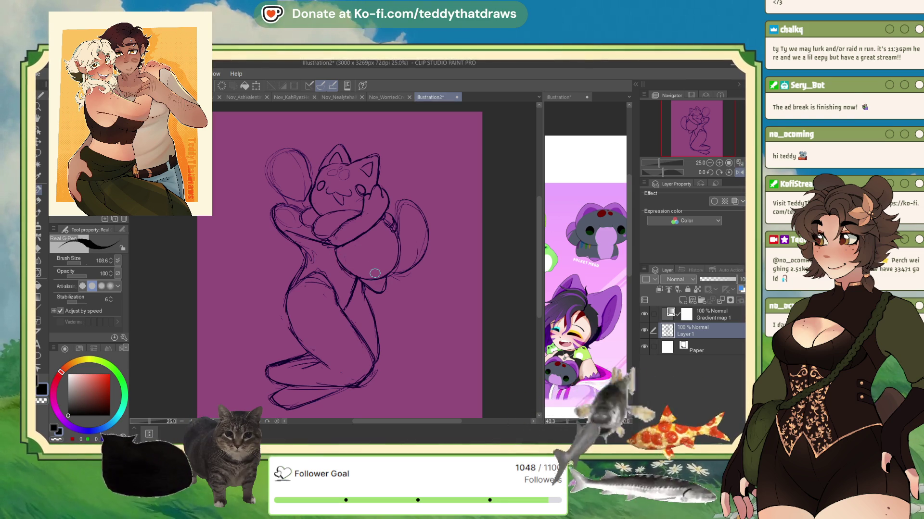
key("h")
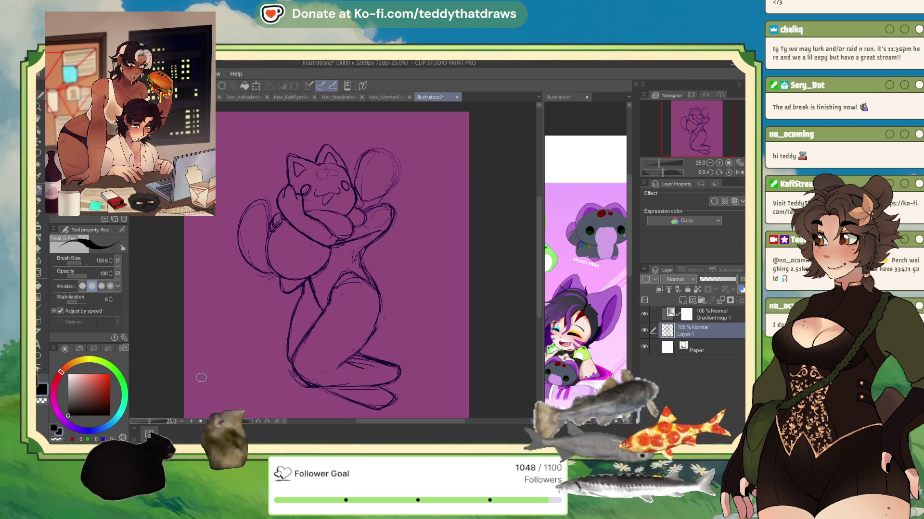
left_click(56, 439)
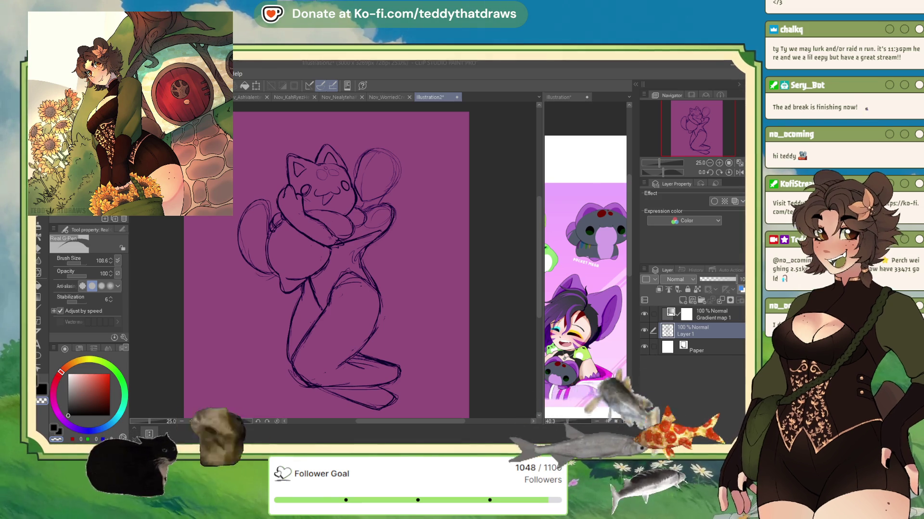
In the mirrored view, darken the lower leg outline and the foot's bottom line.
left_click_drag(694, 136, 695, 138)
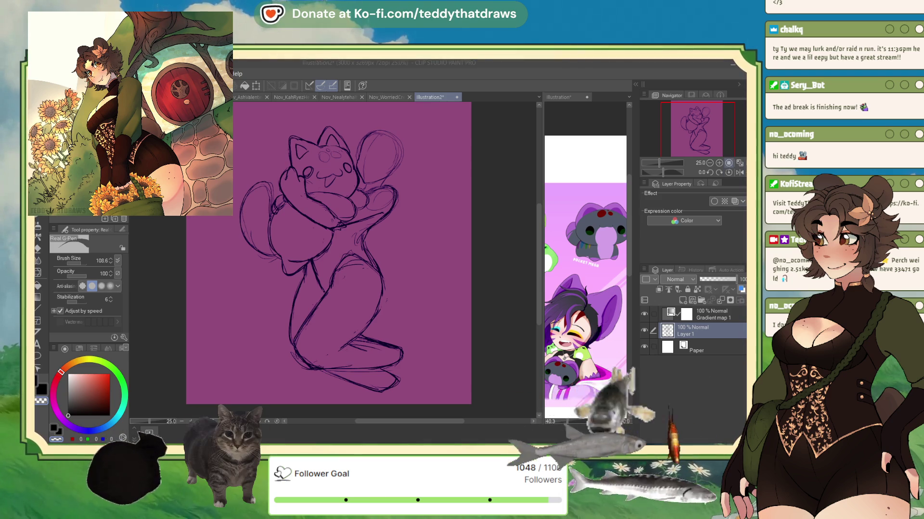
left_click(738, 174)
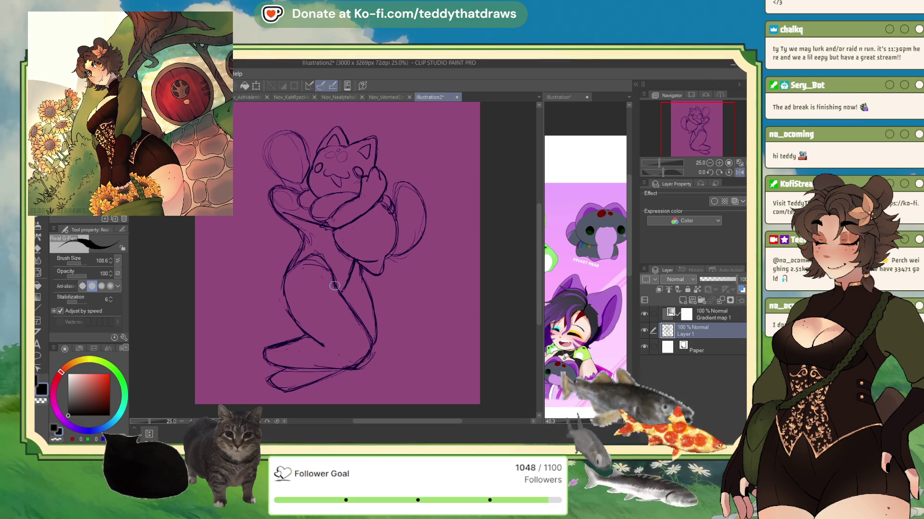
mouse_move(357, 316)
left_mouse_down()
mouse_move(371, 348)
mouse_move(362, 361)
left_mouse_up()
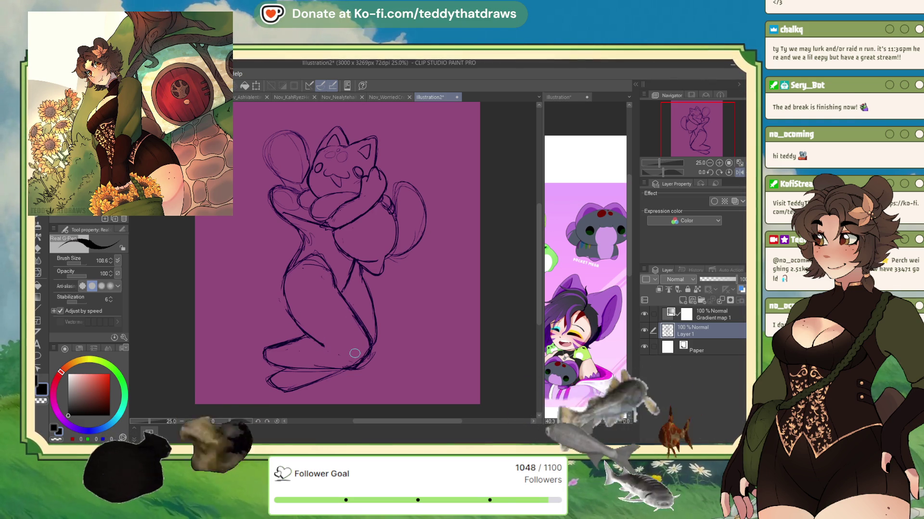
left_click(60, 440)
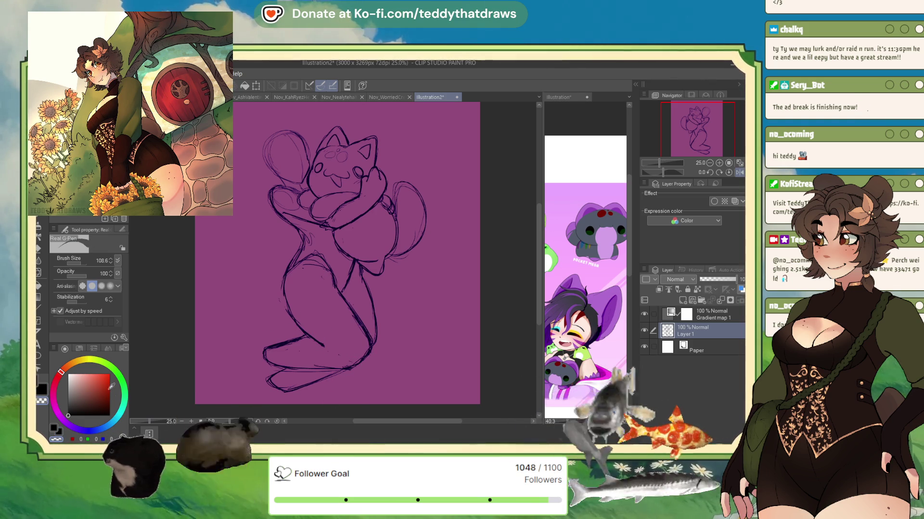
key("c")
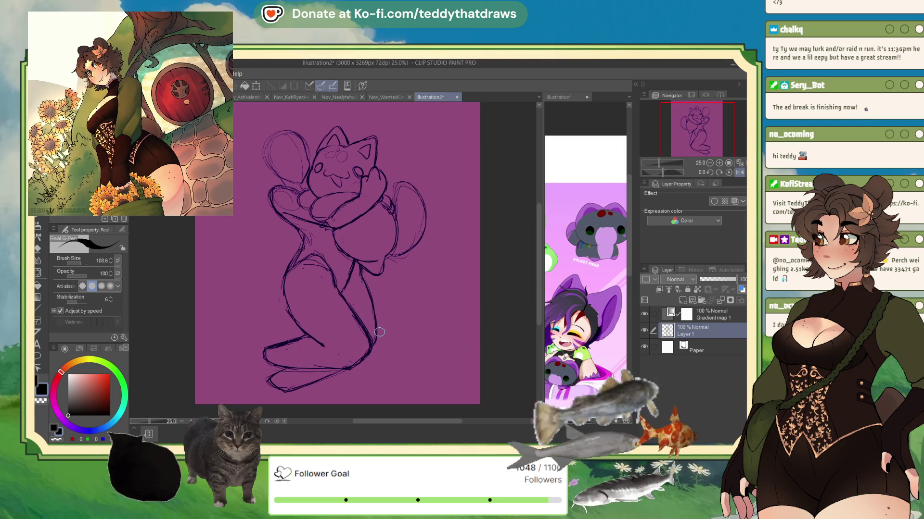
left_click_drag(313, 369, 373, 365)
key("c")
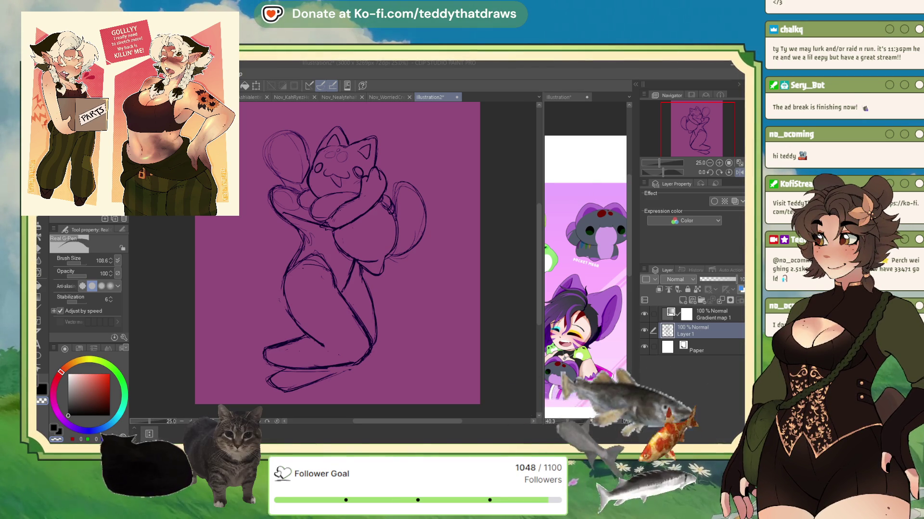
Check the Illustration reference document, then return to the Illustration2 kneeling-figure sketch.
key("alt+Tab")
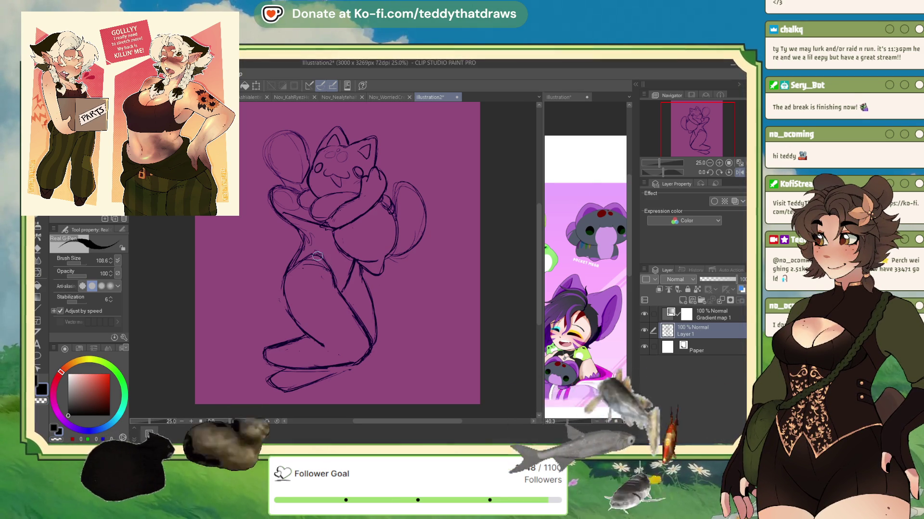
key("ctrl+Tab")
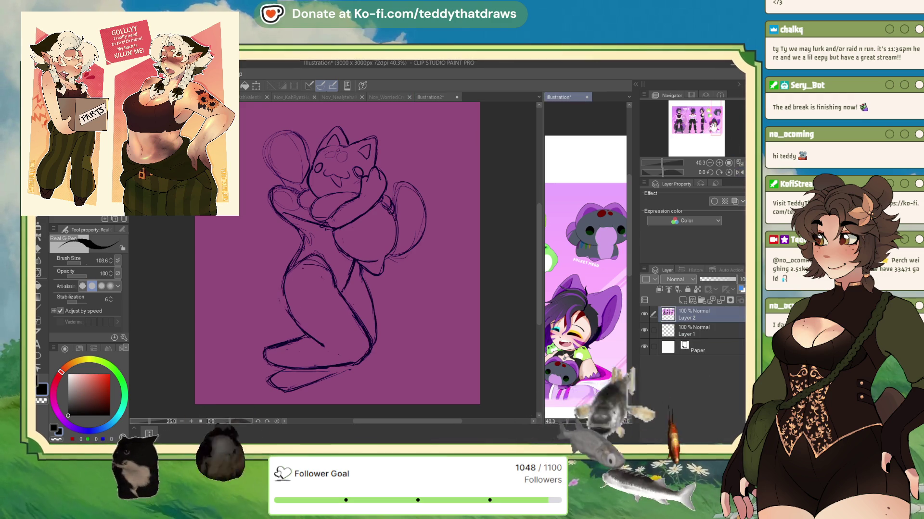
scroll(585, 240, "left", 10)
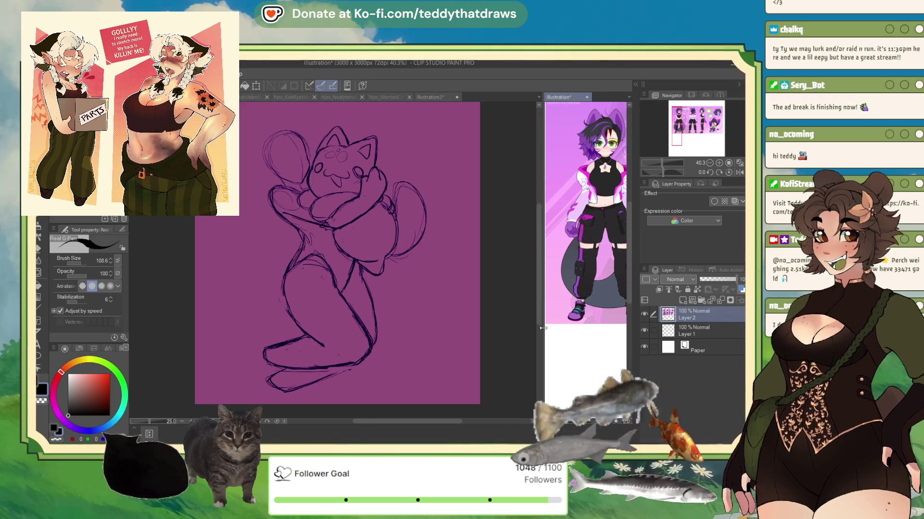
left_click(288, 257)
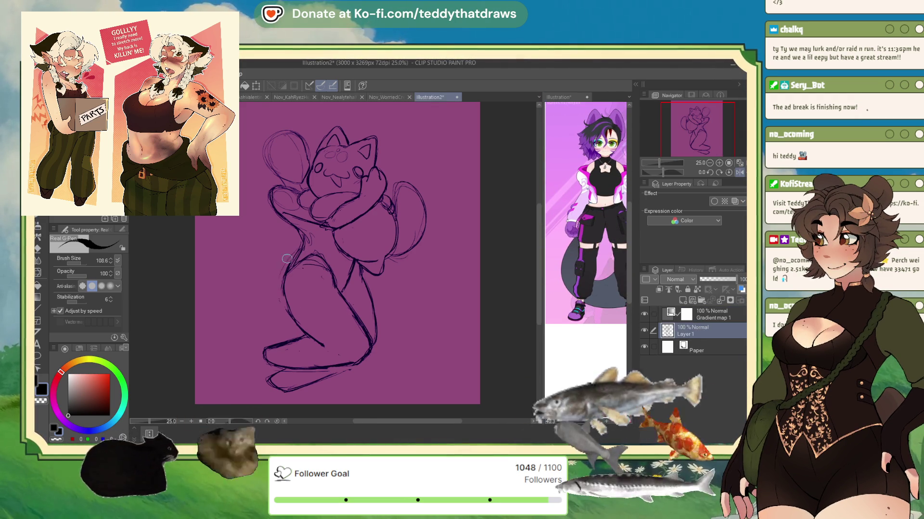
Sketch the back curve along the figure's left side, redoing a stray line.
left_click_drag(289, 263, 265, 333)
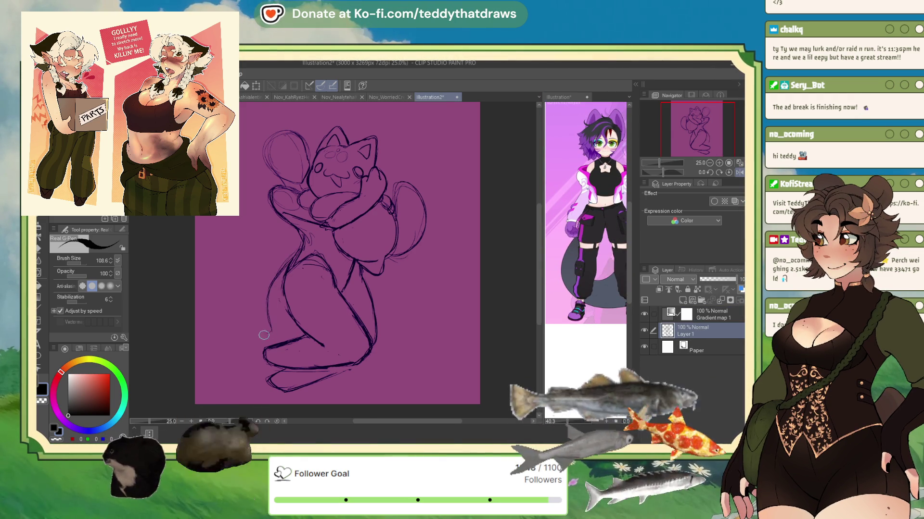
mouse_move(254, 299)
left_mouse_down()
mouse_move(245, 331)
mouse_move(272, 320)
left_mouse_up()
left_click_drag(259, 272, 243, 317)
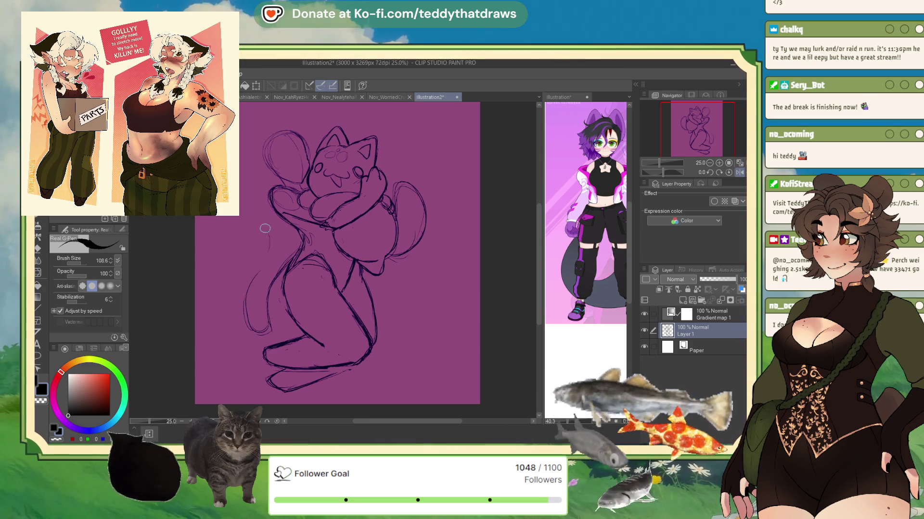
key("ctrl+z")
left_click_drag(263, 270, 252, 280)
Draw the tail's curl, outer edge and base sweeping down toward the feet.
left_click_drag(227, 224, 240, 217)
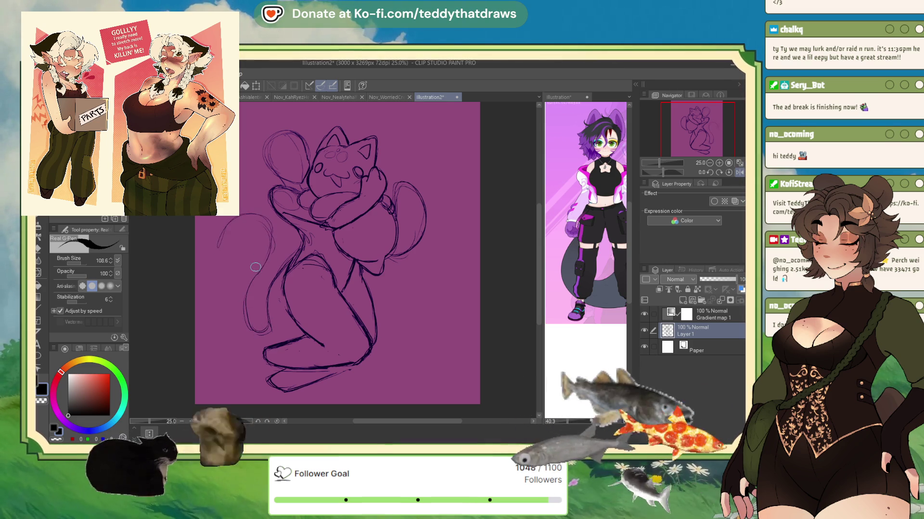
mouse_move(217, 248)
left_mouse_down()
mouse_move(207, 306)
mouse_move(236, 217)
mouse_move(262, 267)
mouse_move(269, 333)
left_mouse_up()
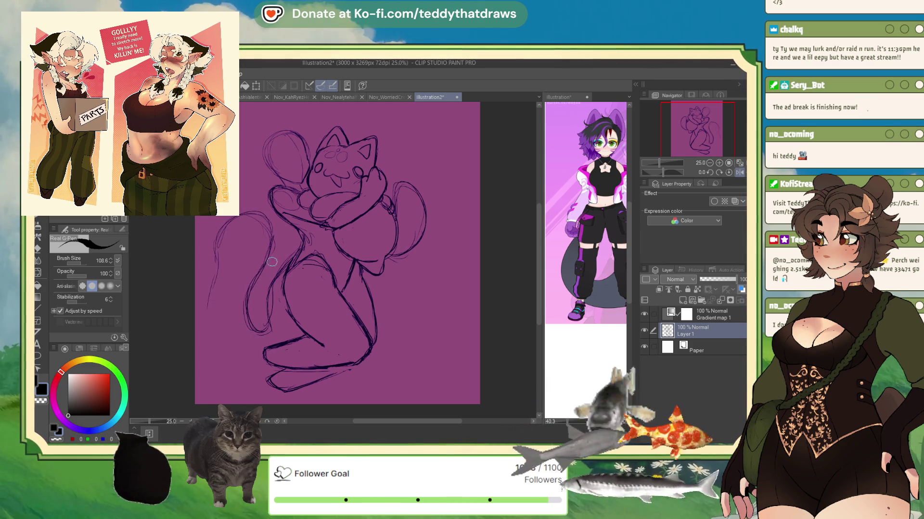
left_click_drag(218, 248, 207, 320)
left_click_drag(235, 348, 260, 358)
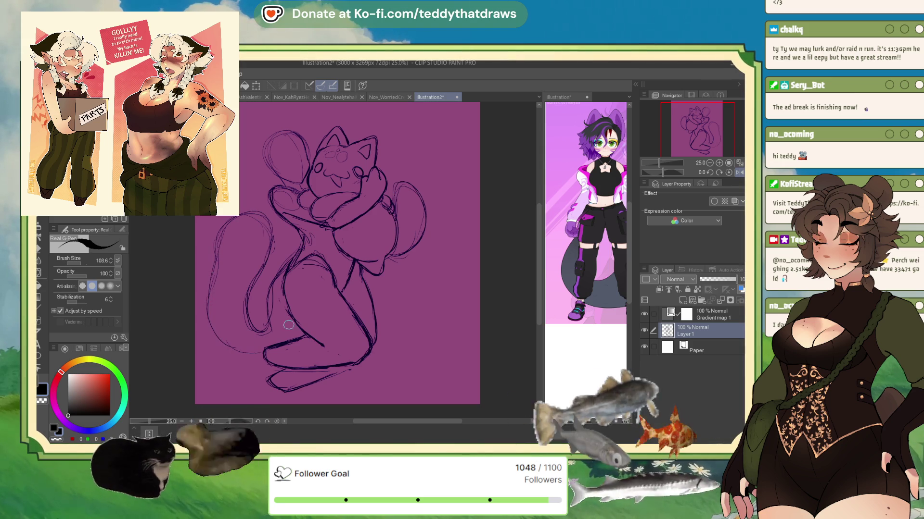
left_click_drag(285, 289, 296, 337)
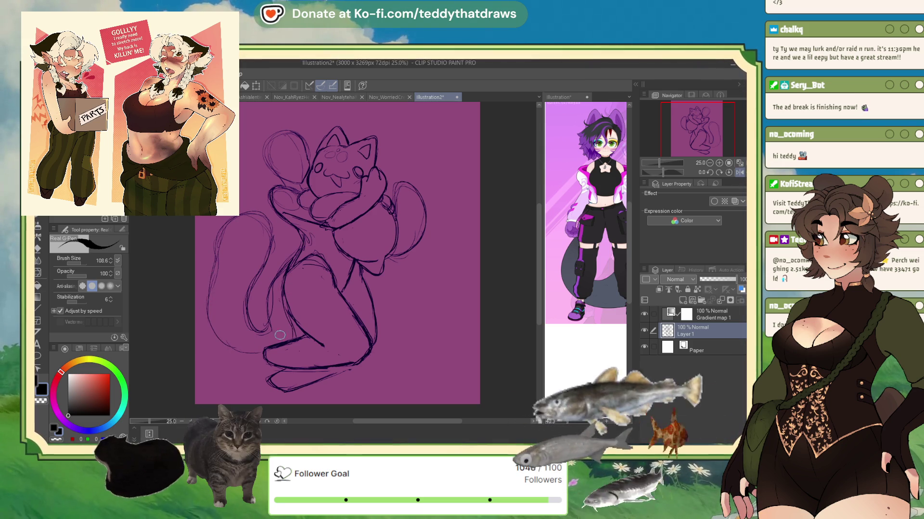
mouse_move(208, 336)
left_mouse_down()
mouse_move(266, 359)
mouse_move(207, 255)
left_mouse_up()
mouse_move(273, 225)
left_mouse_down()
mouse_move(264, 271)
mouse_move(277, 225)
left_mouse_up()
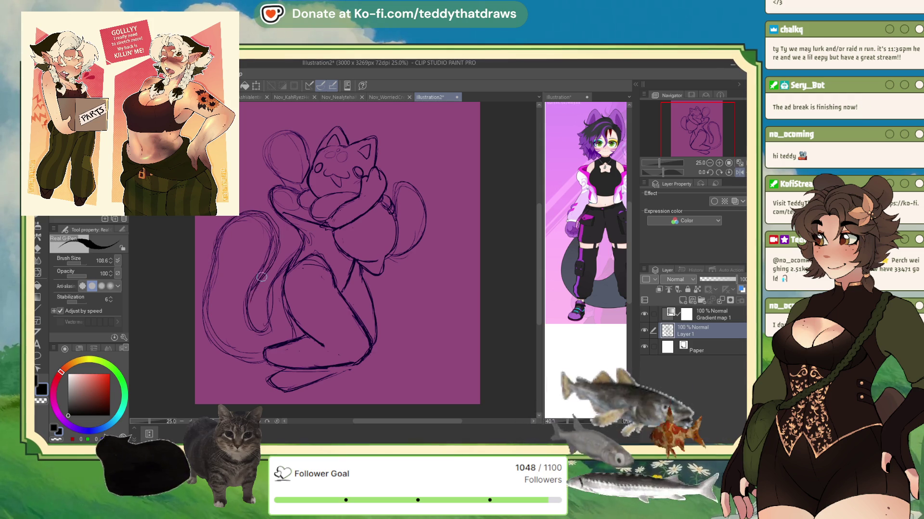
Erase stray tail lines with transparent colour, then redraw the tail's left outline darker.
left_click(57, 439)
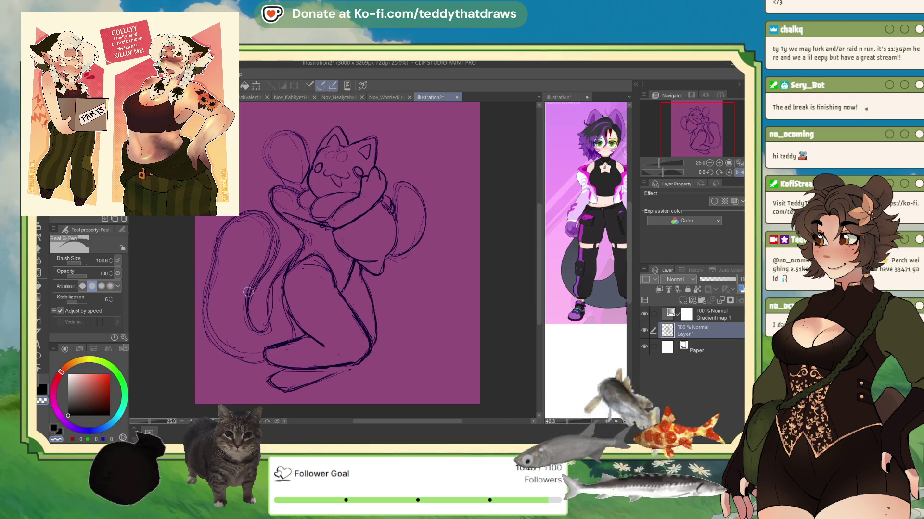
mouse_move(248, 292)
left_mouse_down()
mouse_move(272, 255)
mouse_move(250, 221)
mouse_move(219, 240)
mouse_move(213, 267)
mouse_move(235, 347)
mouse_move(255, 351)
mouse_move(268, 299)
mouse_move(281, 289)
mouse_move(285, 310)
left_mouse_up()
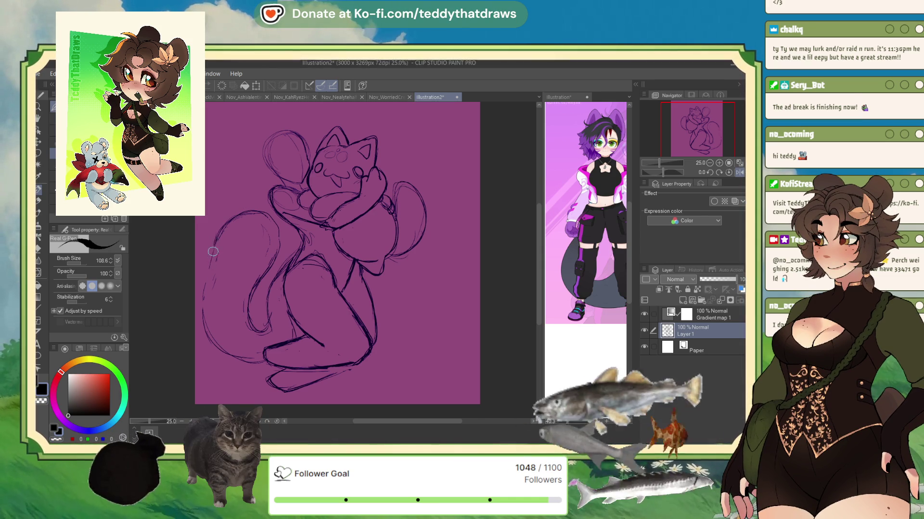
left_click_drag(215, 243, 203, 306)
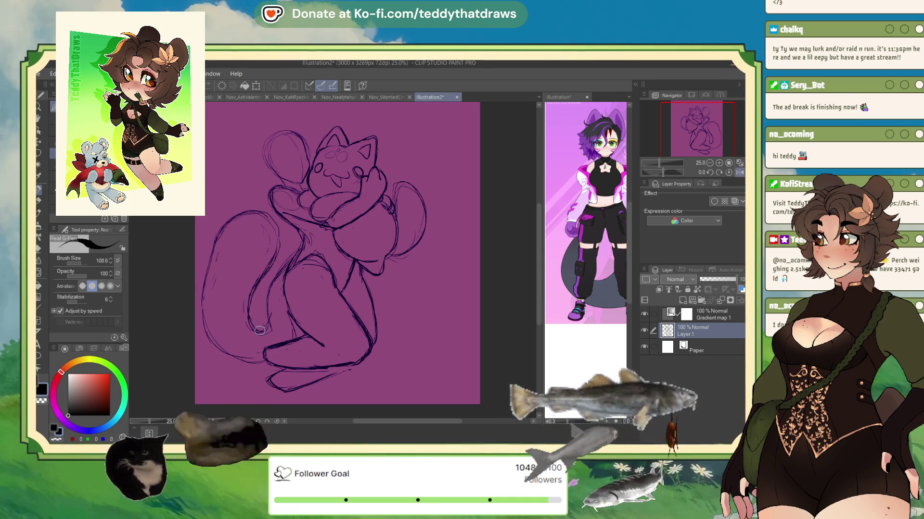
left_click_drag(274, 293, 265, 331)
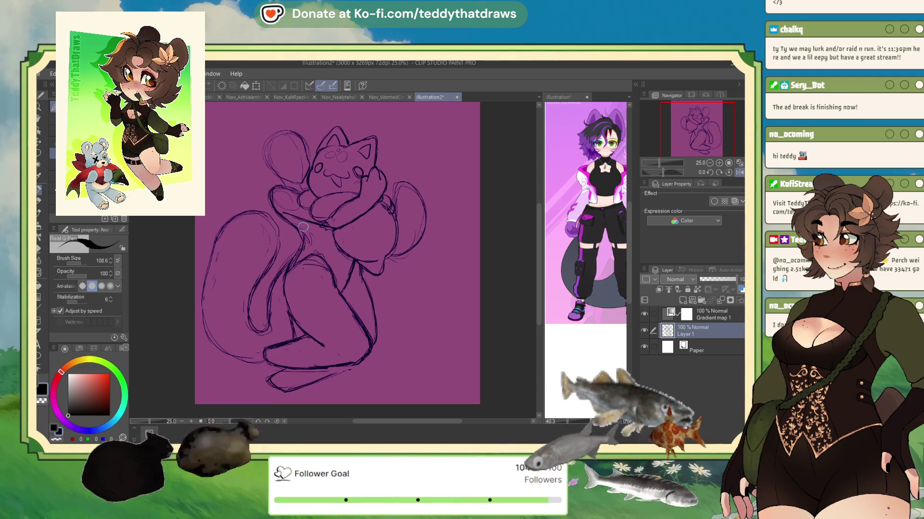
Select the whole sketch, scale it down to 91%, then redraw the tail's left edge.
key("ctrl+0")
key("ctrl+t")
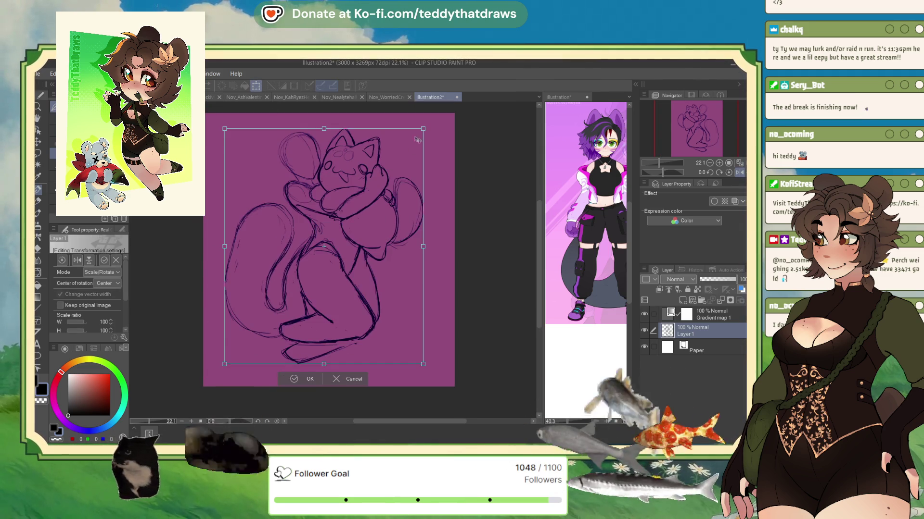
left_click_drag(417, 140, 410, 141)
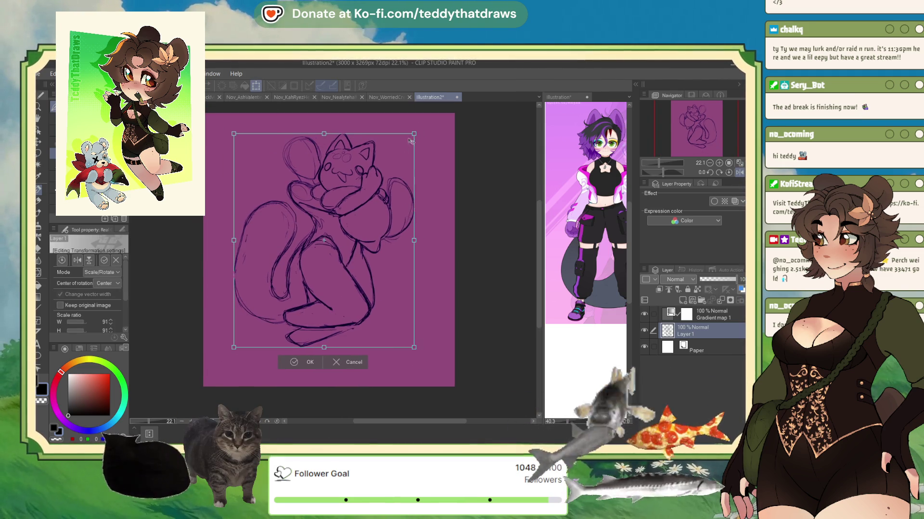
left_click(294, 363)
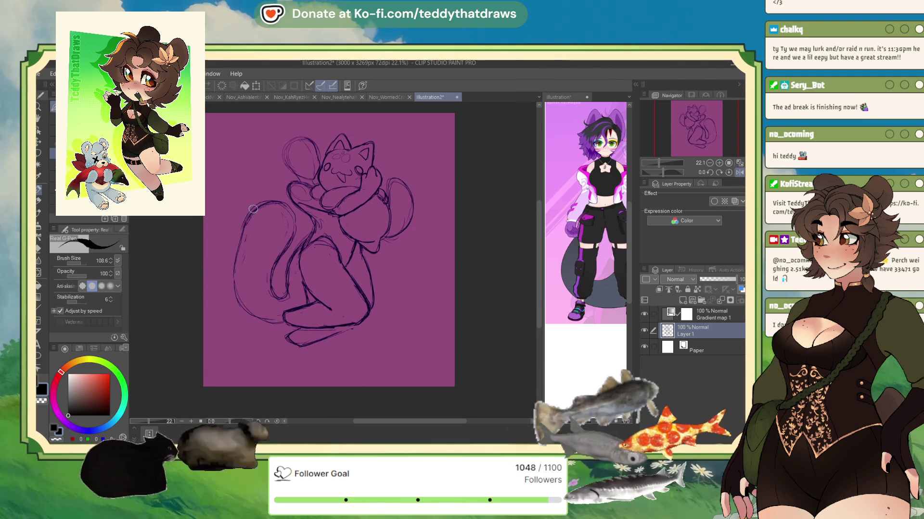
left_click_drag(253, 208, 234, 289)
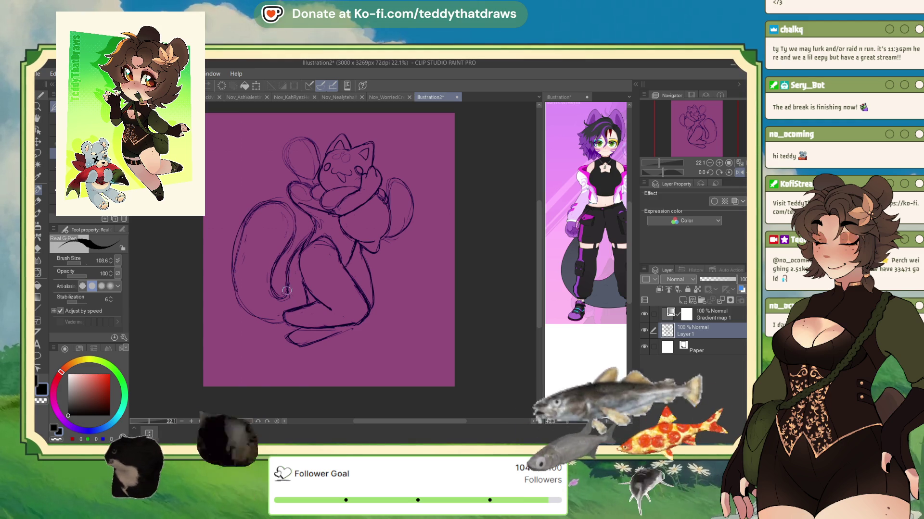
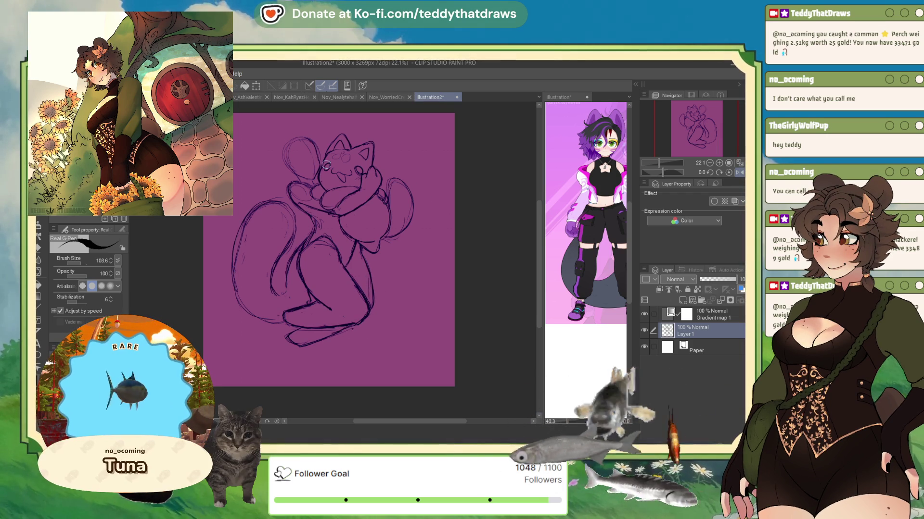
Compare the cat sketch against the character reference sheet, switching between the two documents.
scroll(336, 158, "up", 2)
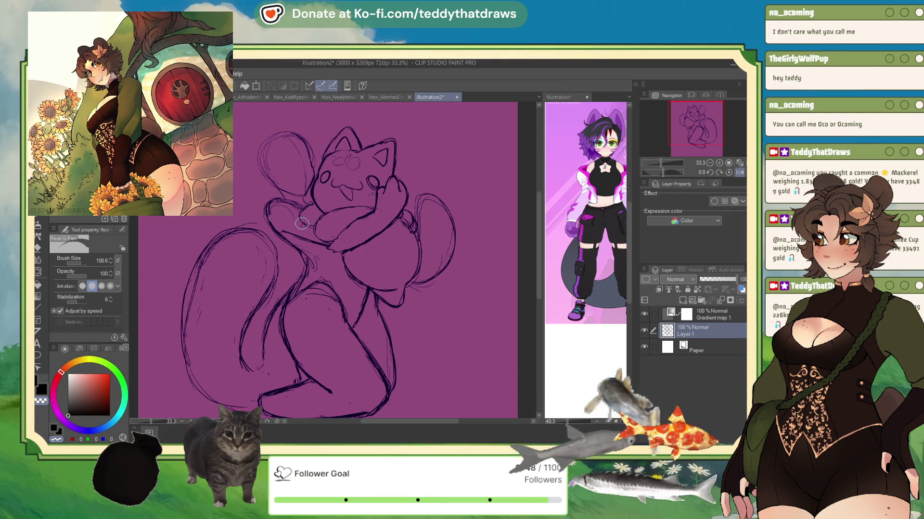
scroll(280, 188, "down", 3)
left_click(601, 212)
scroll(623, 213, "down", 4)
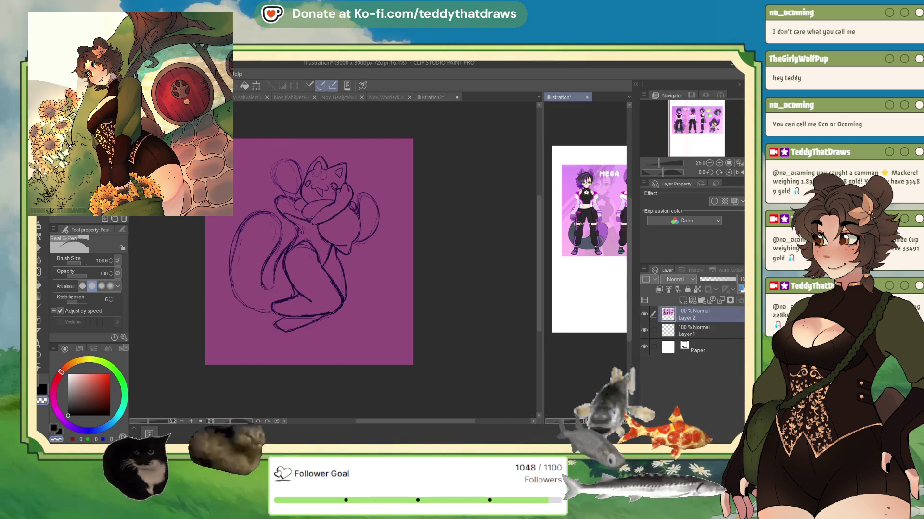
scroll(602, 212, "up", 5)
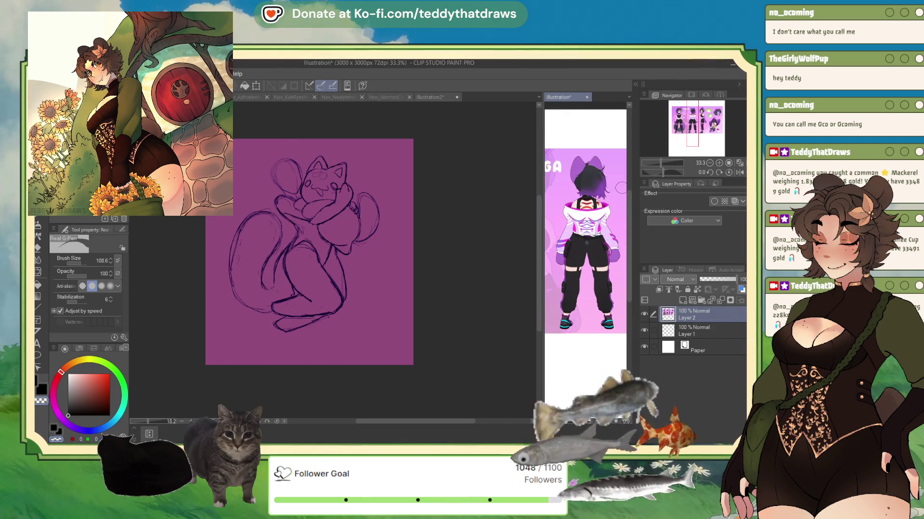
scroll(585, 221, "down", 4)
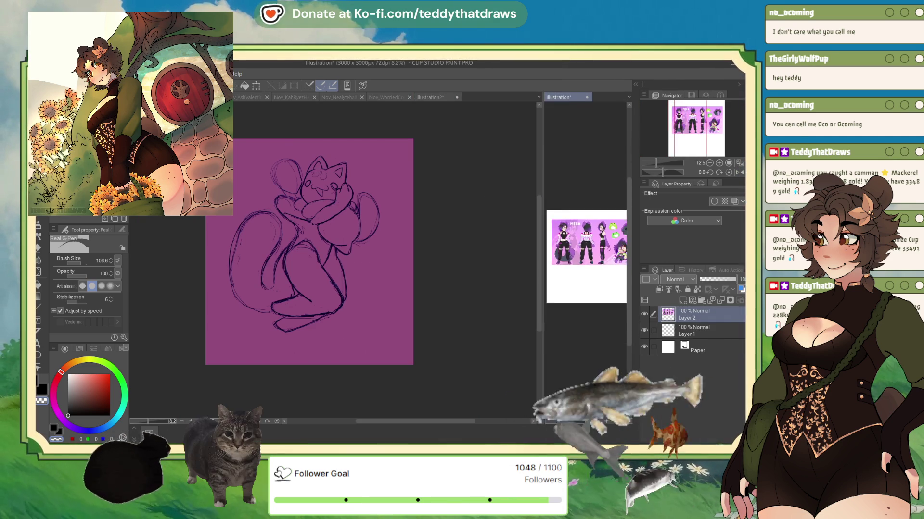
scroll(585, 221, "up", 4)
left_click(507, 258)
scroll(394, 260, "up", 2)
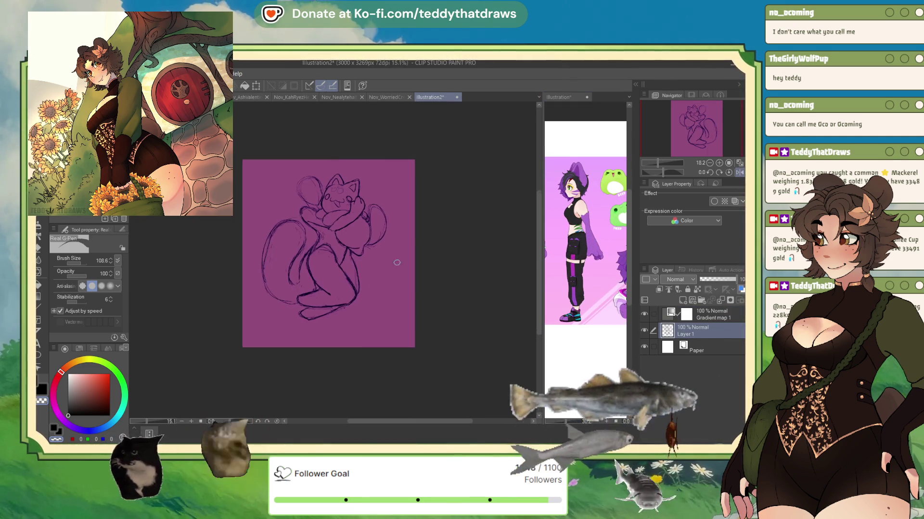
scroll(305, 210, "up", 1)
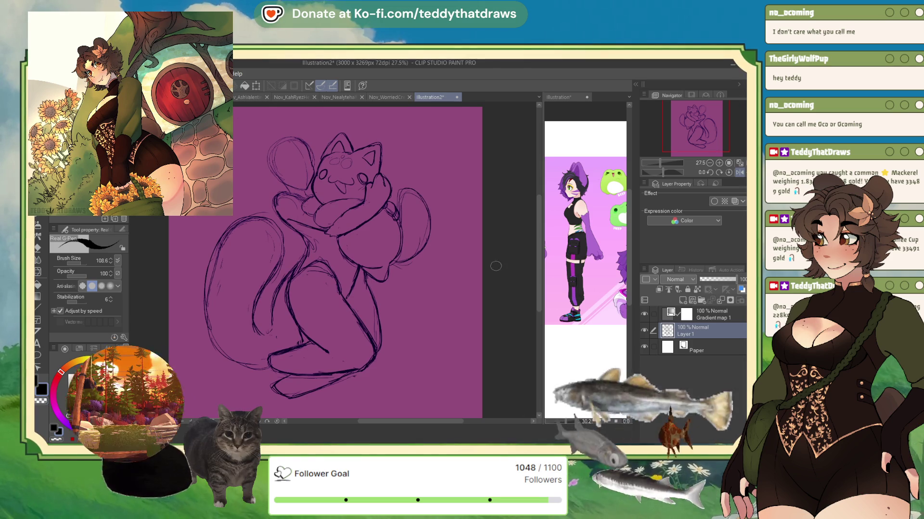
left_click(593, 115)
scroll(587, 135, "down", 2)
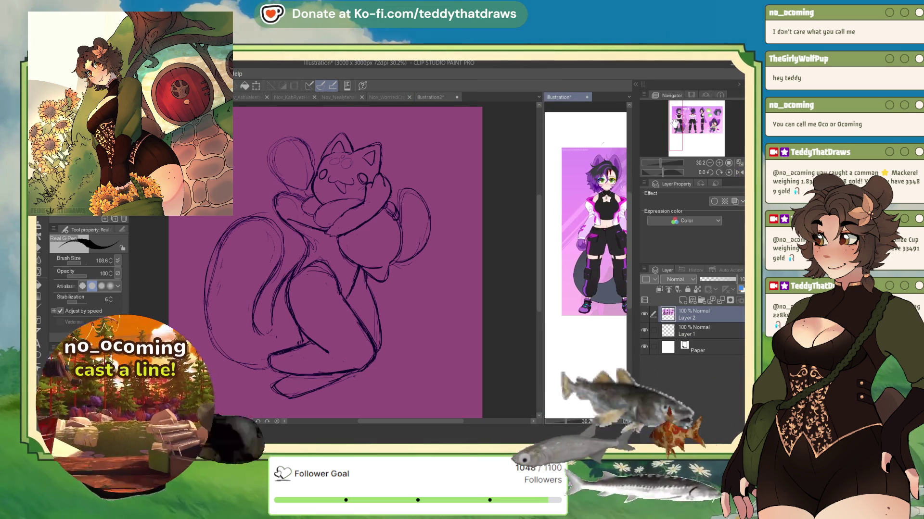
left_click(510, 240)
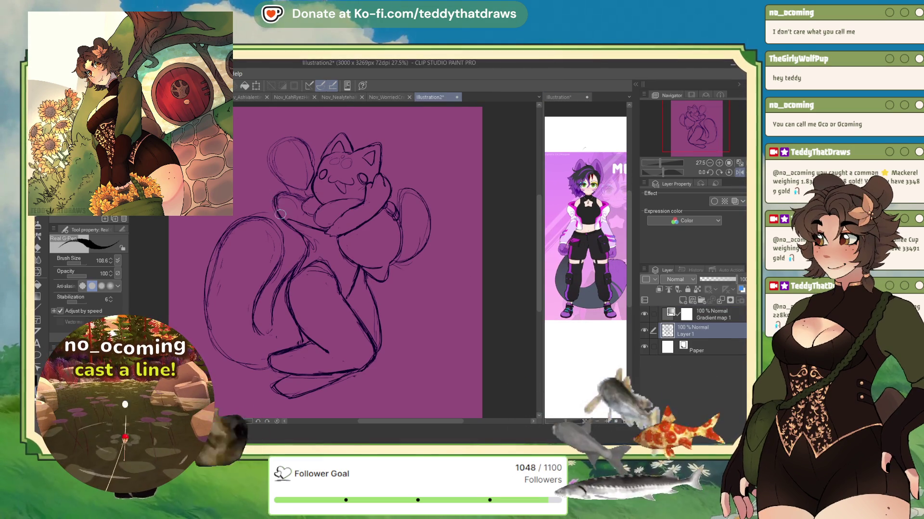
Sketch short strokes along the foot, mirroring the canvas horizontally while drawing.
left_click_drag(276, 202, 289, 193)
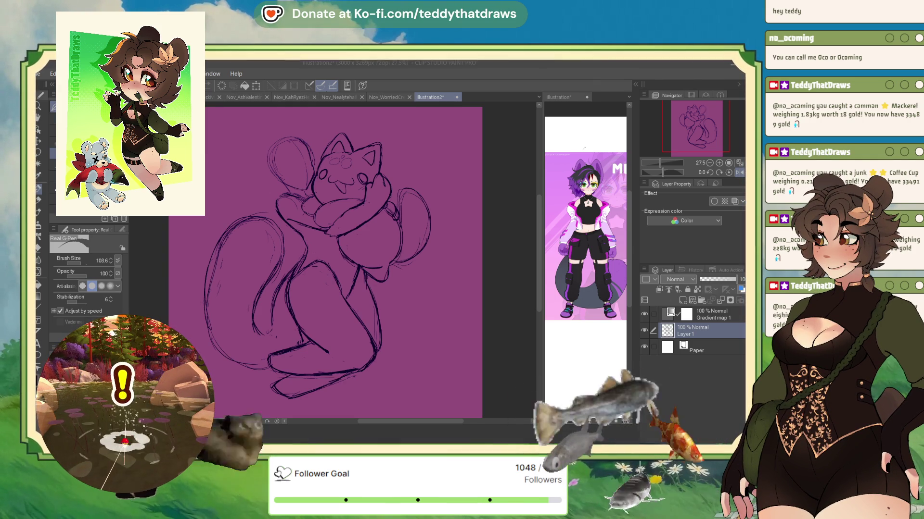
key("h")
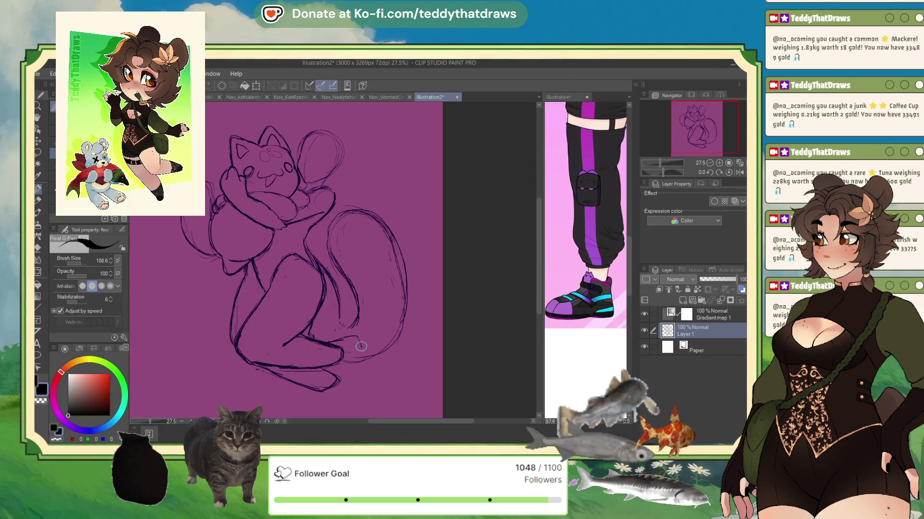
left_click_drag(332, 341, 357, 336)
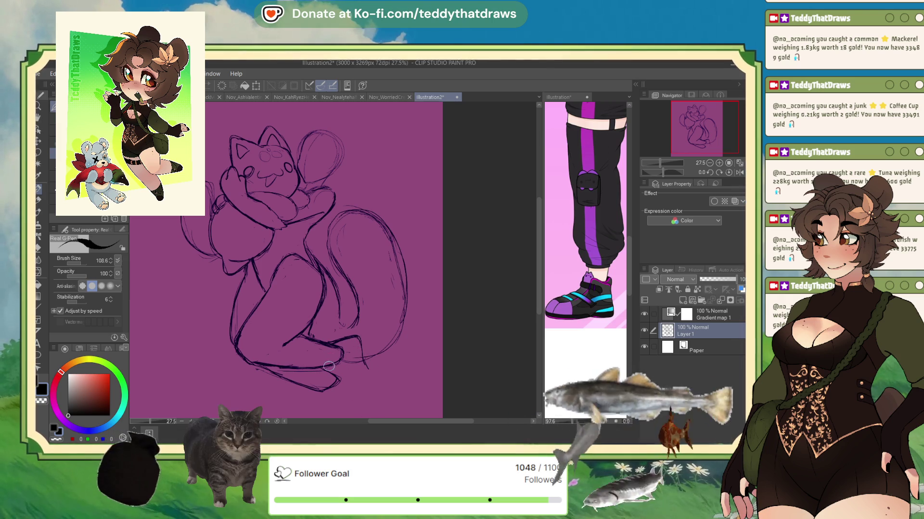
left_click_drag(329, 370, 352, 379)
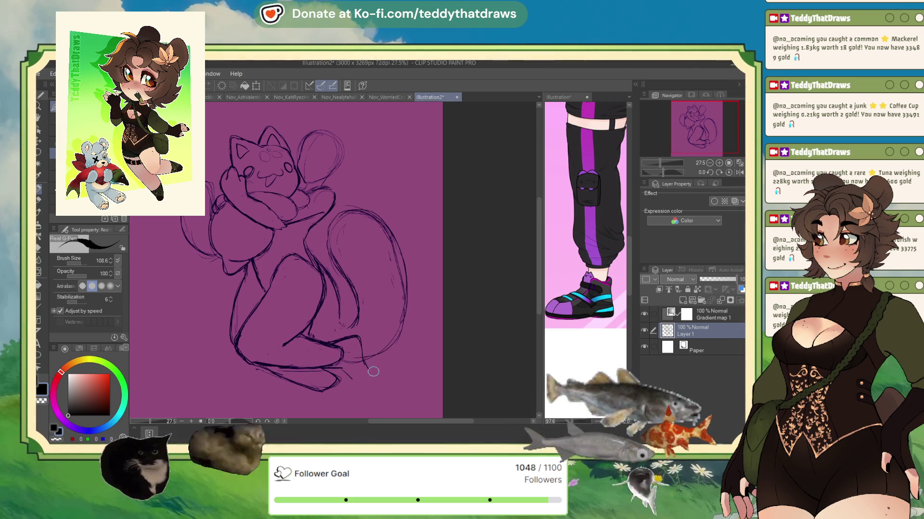
left_click(740, 173)
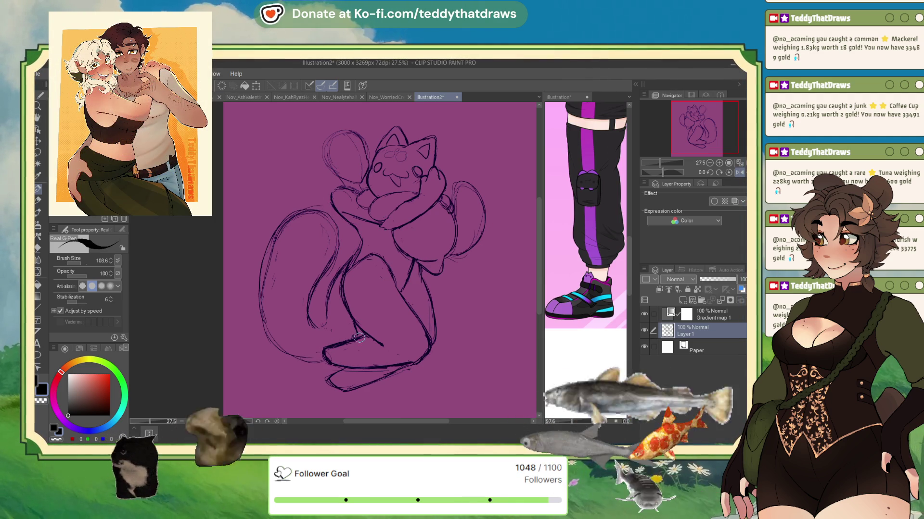
Set the drawing colour to pure black and ink the shoe's bottom line and pointed tip.
left_click(58, 438)
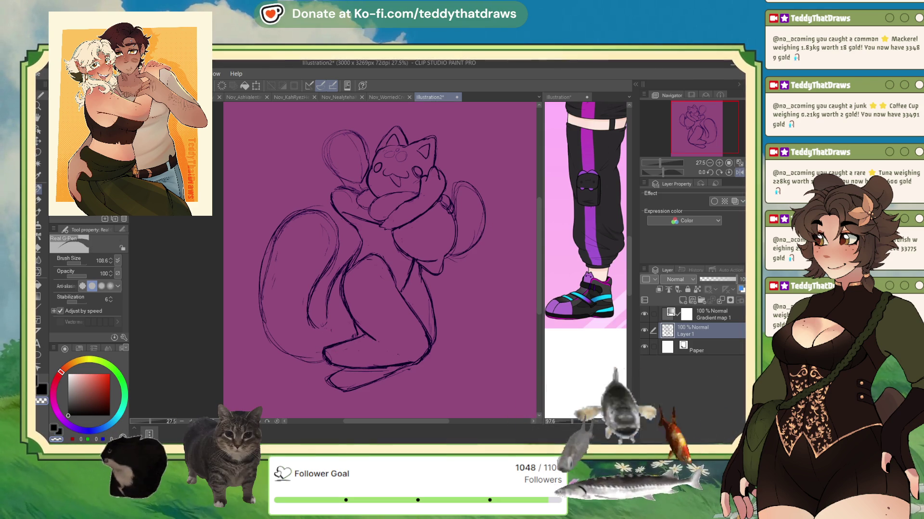
key("c")
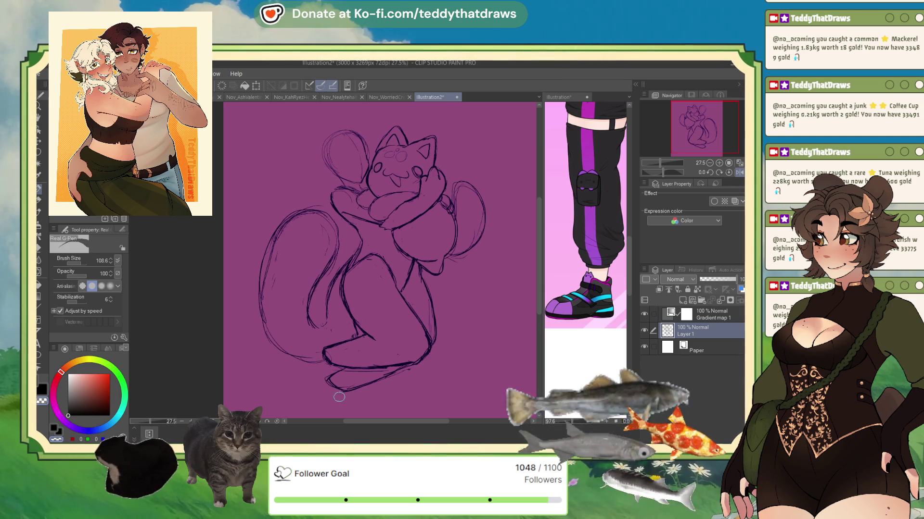
left_click(69, 412)
left_click(68, 416)
scroll(293, 337, "right", 3)
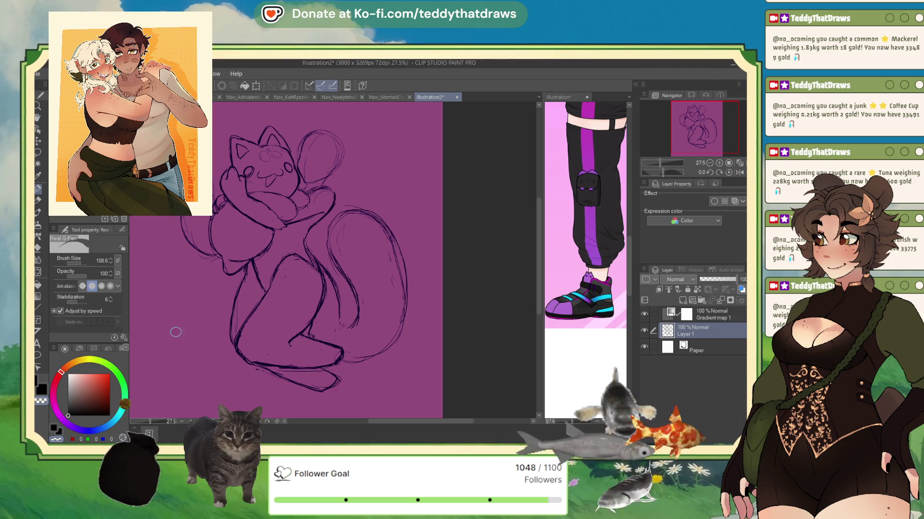
mouse_move(304, 340)
left_mouse_down()
mouse_move(357, 342)
mouse_move(367, 387)
left_mouse_up()
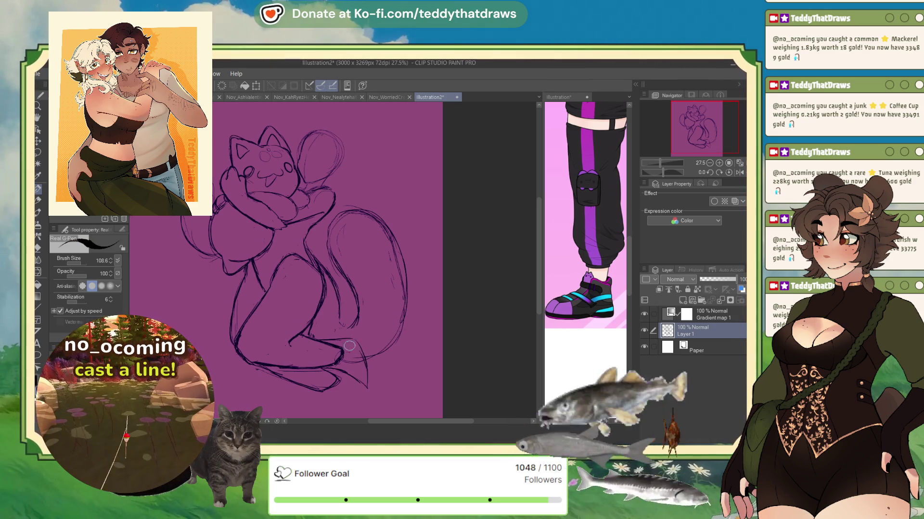
mouse_move(321, 343)
left_mouse_down()
mouse_move(349, 340)
mouse_move(364, 382)
left_mouse_up()
Check the reference character's face, then return to the sketch mirrored horizontally.
left_click(558, 97)
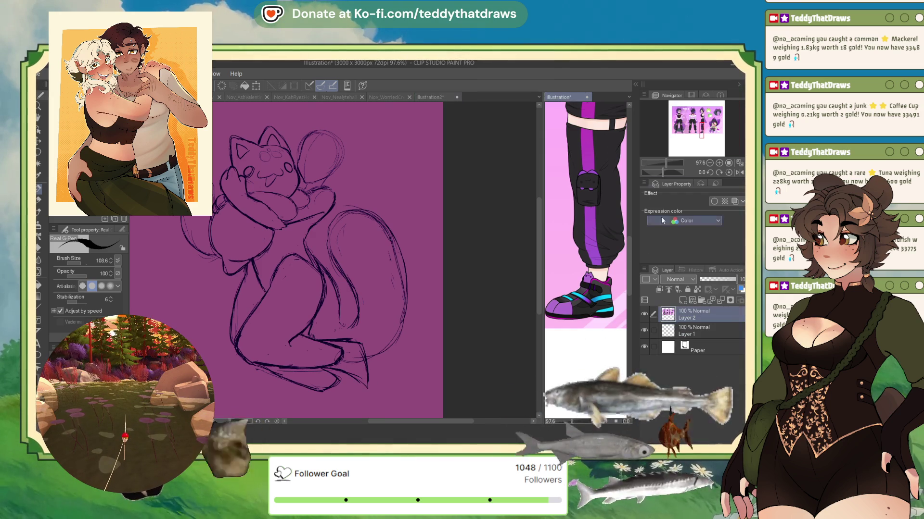
left_click_drag(703, 133, 712, 130)
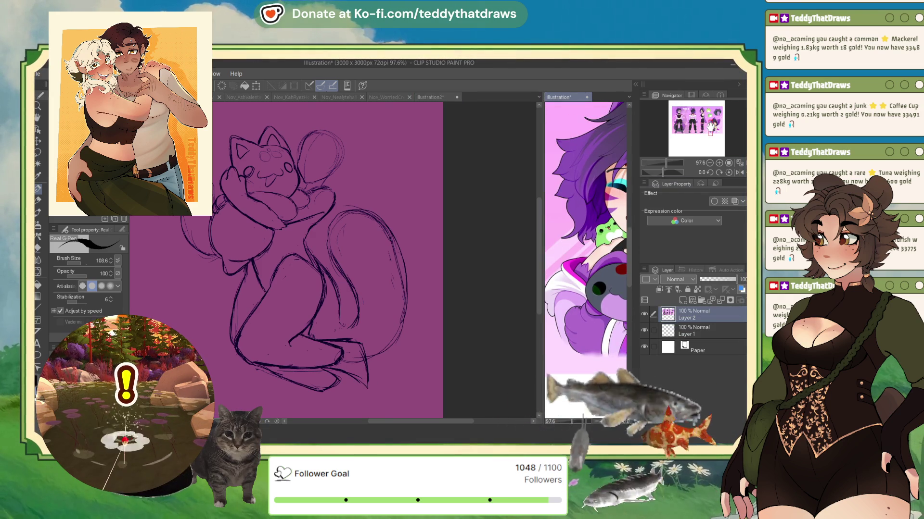
left_click(492, 337)
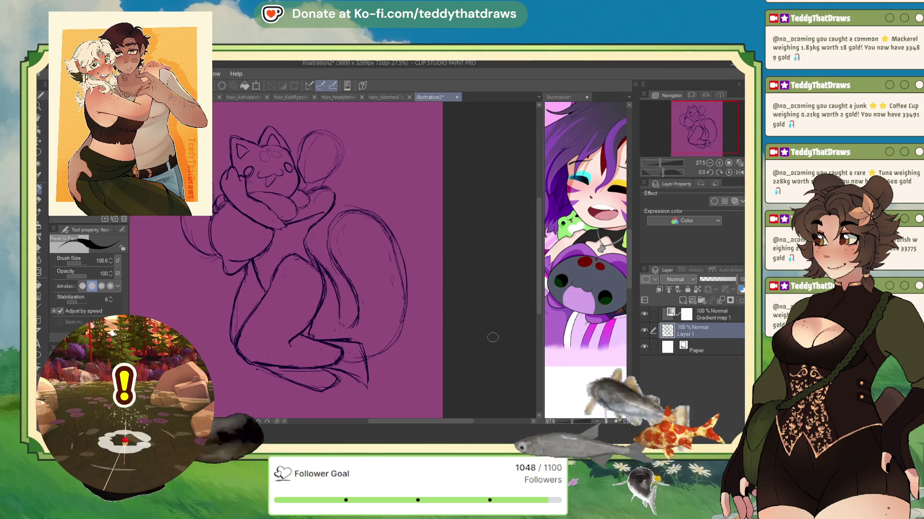
left_click(740, 172)
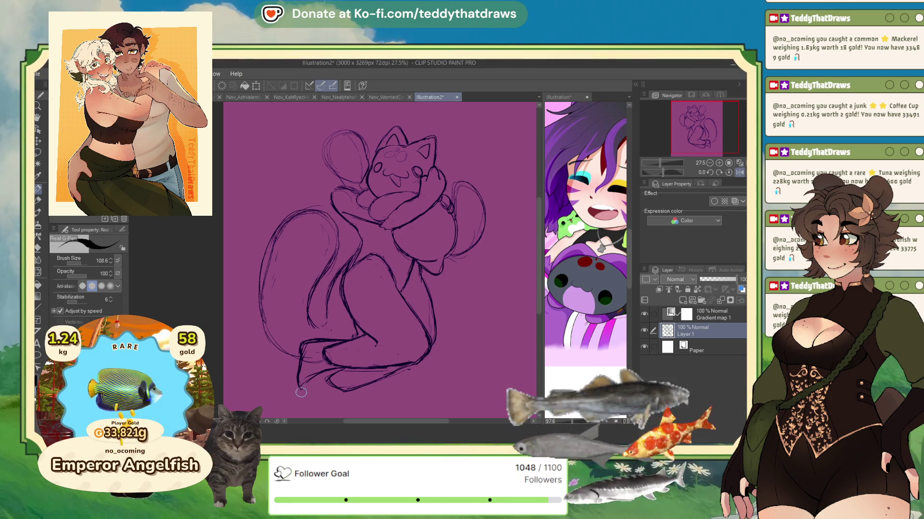
Redo the stroke near the lower-left foot and rotate the canvas to angle the legs.
left_click_drag(320, 377, 312, 392)
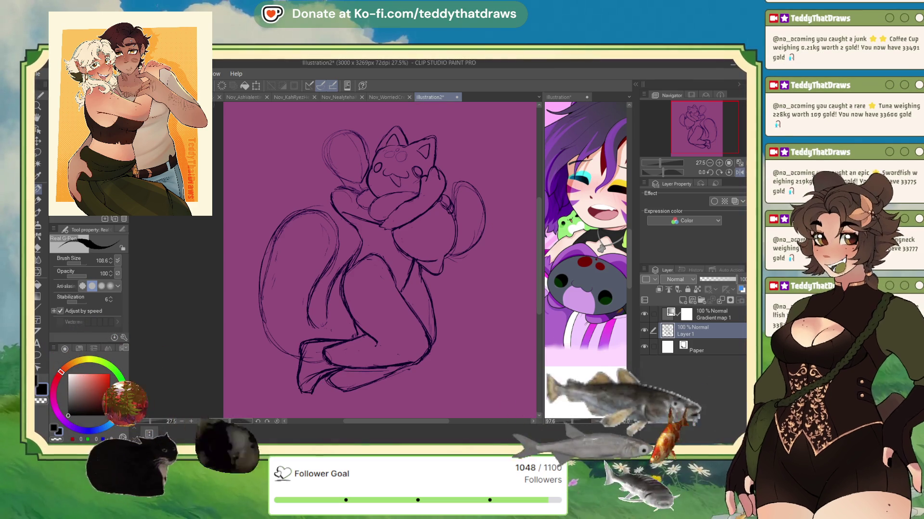
key("ctrl+z")
key("ctrl+z")
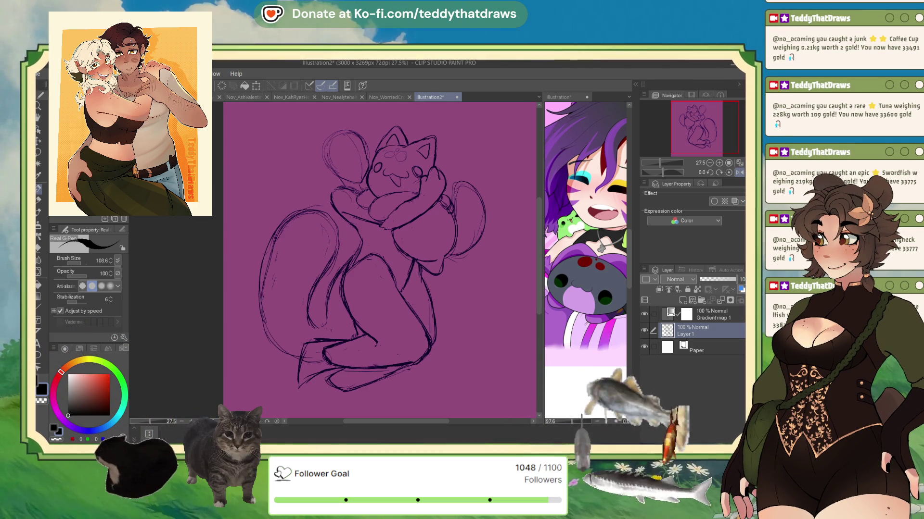
key("ctrl+z")
key("ctrl+z")
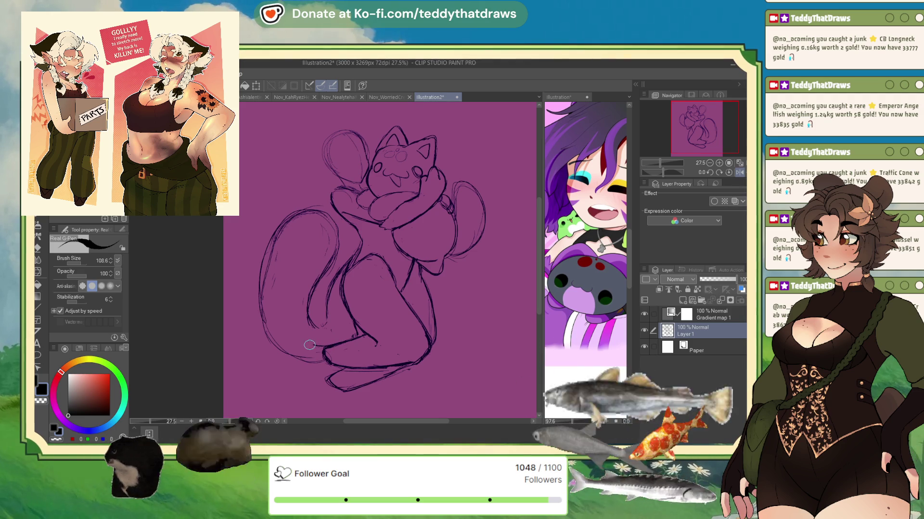
left_click_drag(301, 359, 326, 346)
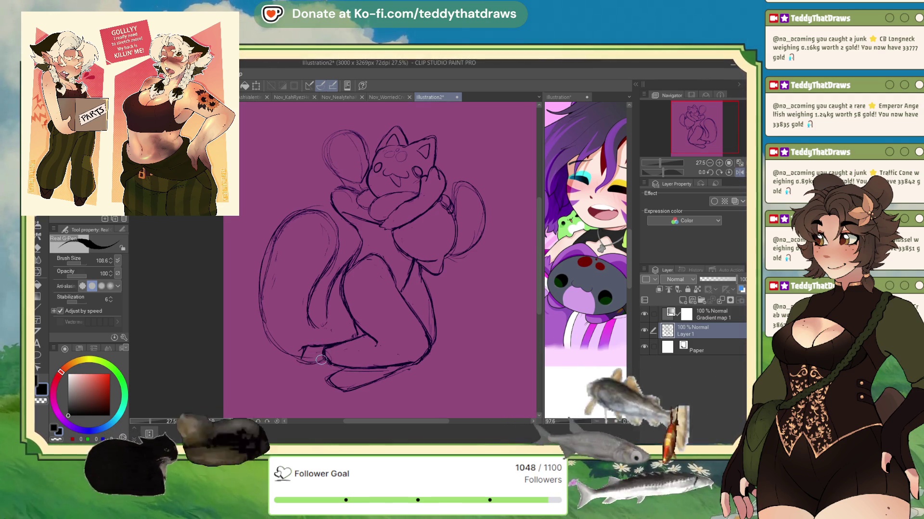
mouse_move(663, 172)
left_mouse_down()
mouse_move(644, 172)
mouse_move(654, 171)
left_mouse_up()
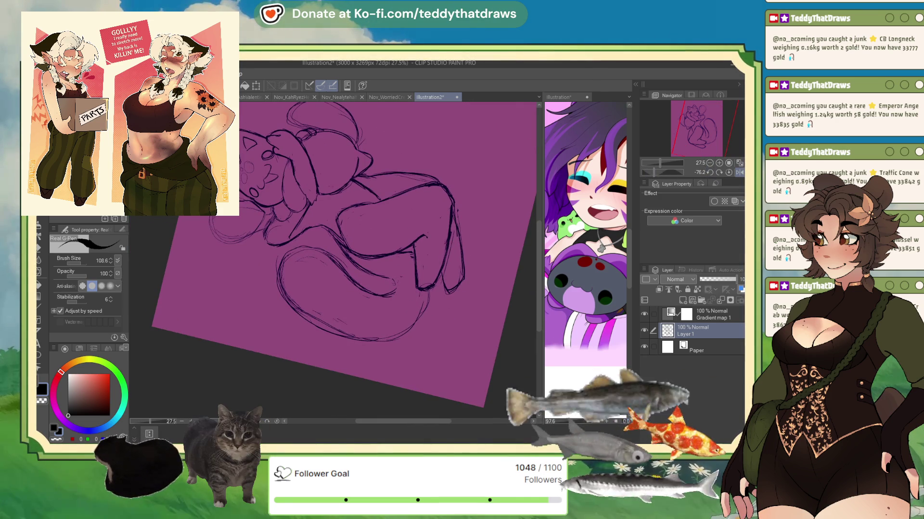
Fade the sketch layer to 26% opacity, add an inking layer, and ink the shoe's left side.
left_click_drag(736, 279, 710, 279)
left_click(659, 289)
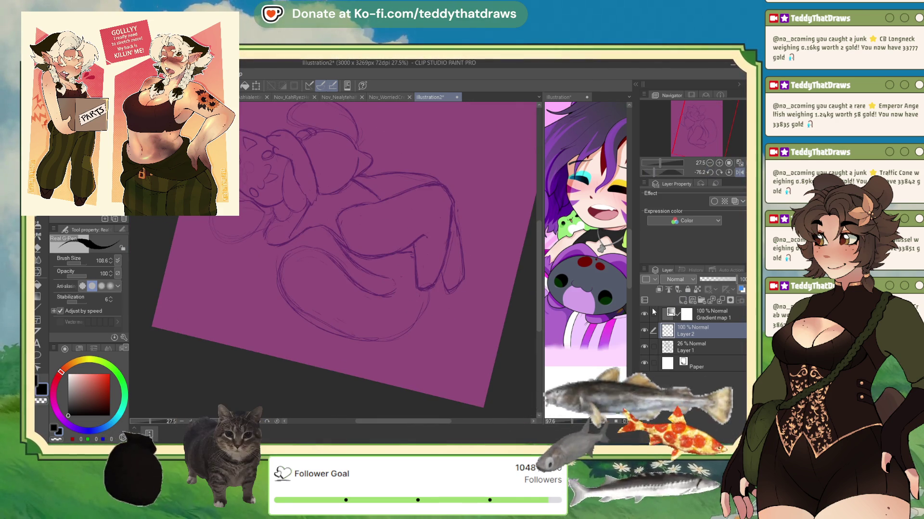
mouse_move(434, 285)
left_mouse_down()
mouse_move(415, 271)
mouse_move(431, 299)
mouse_move(414, 300)
left_mouse_up()
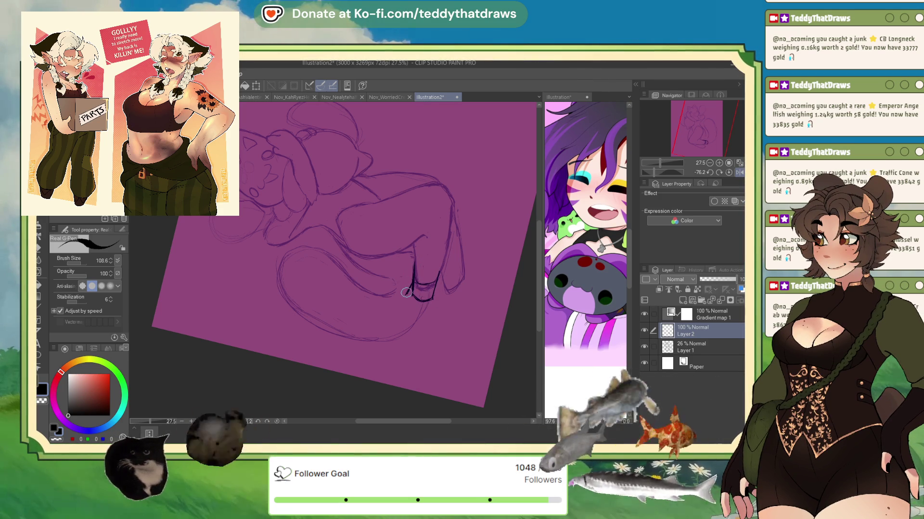
left_click_drag(412, 282, 423, 308)
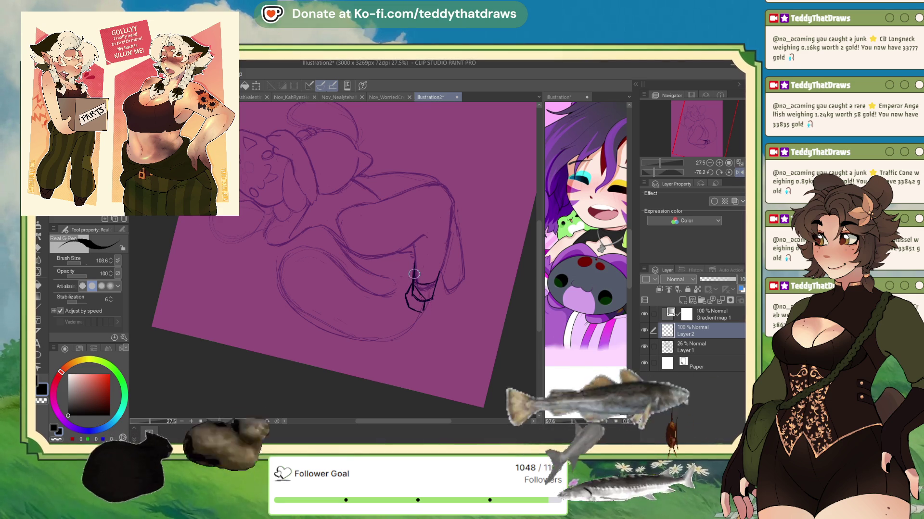
left_click_drag(414, 274, 407, 300)
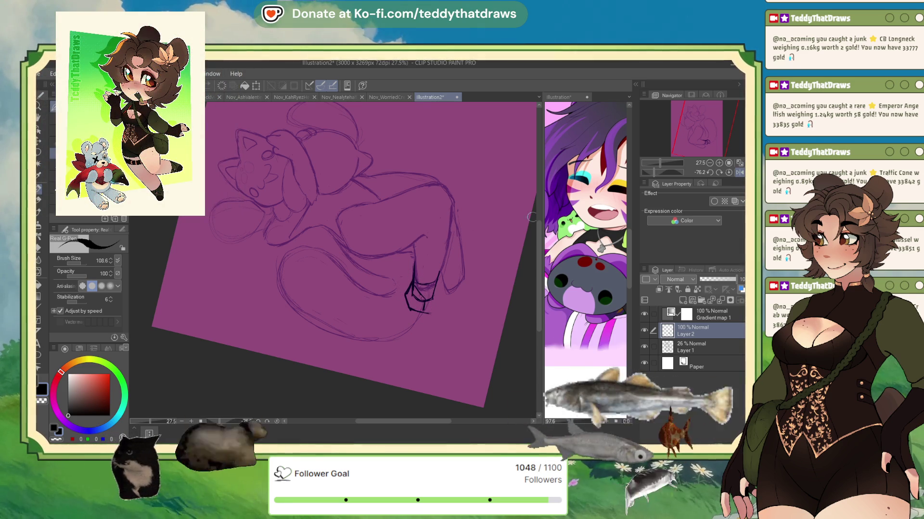
With the view mirrored, ink the foot's bottom edge and toe outline, then set the canvas upright.
key("h")
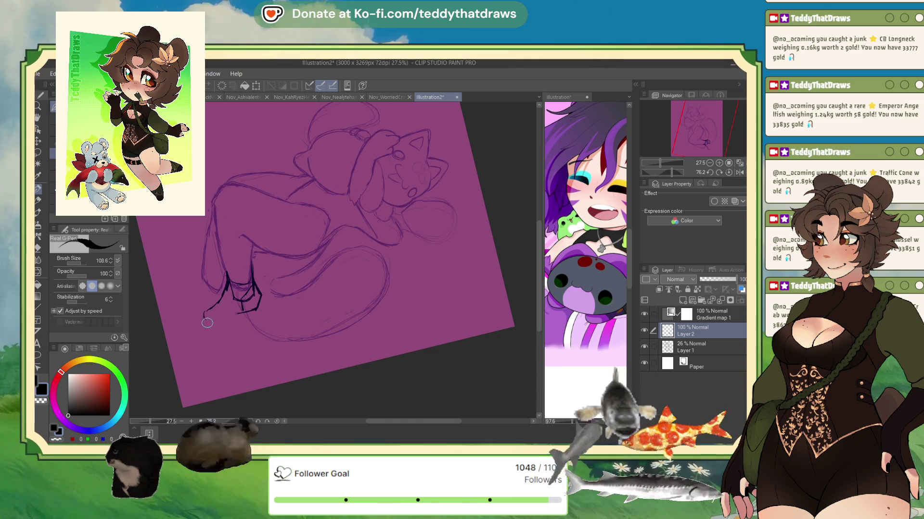
left_click_drag(203, 316, 250, 311)
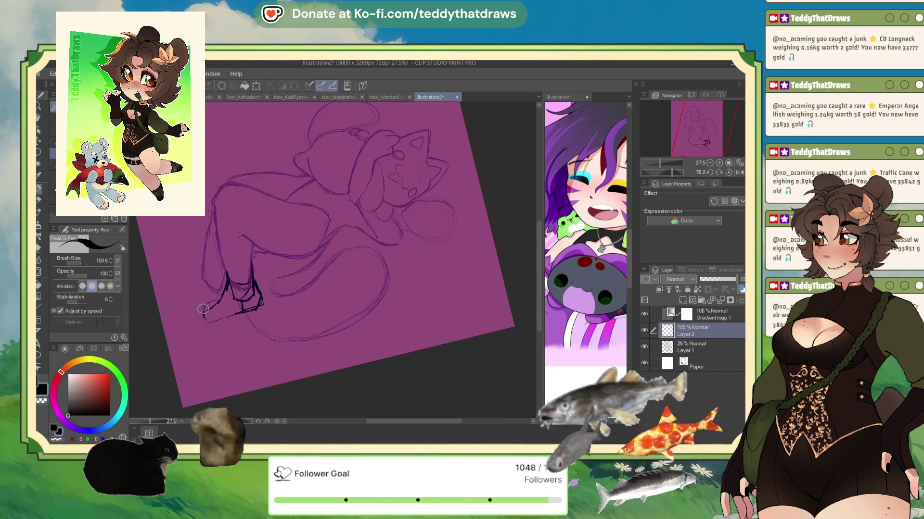
mouse_move(225, 295)
left_mouse_down()
mouse_move(204, 313)
mouse_move(232, 314)
left_mouse_up()
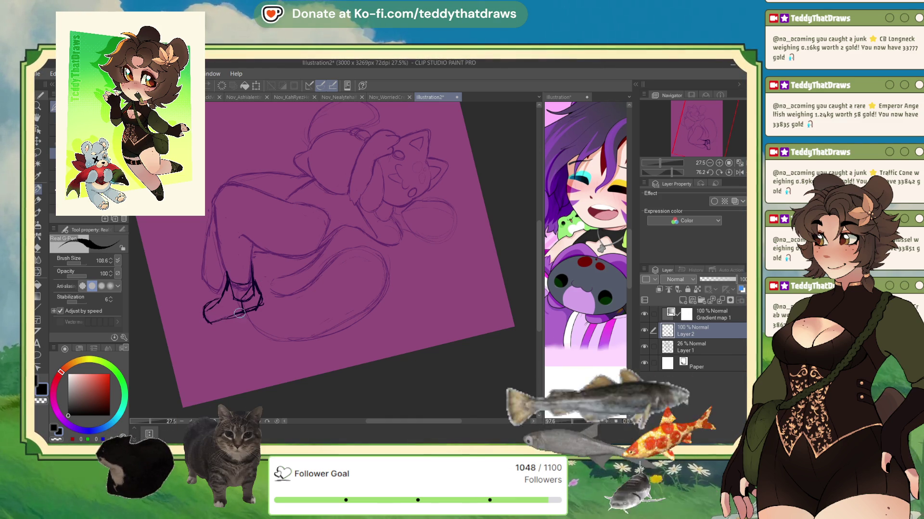
left_click(720, 172)
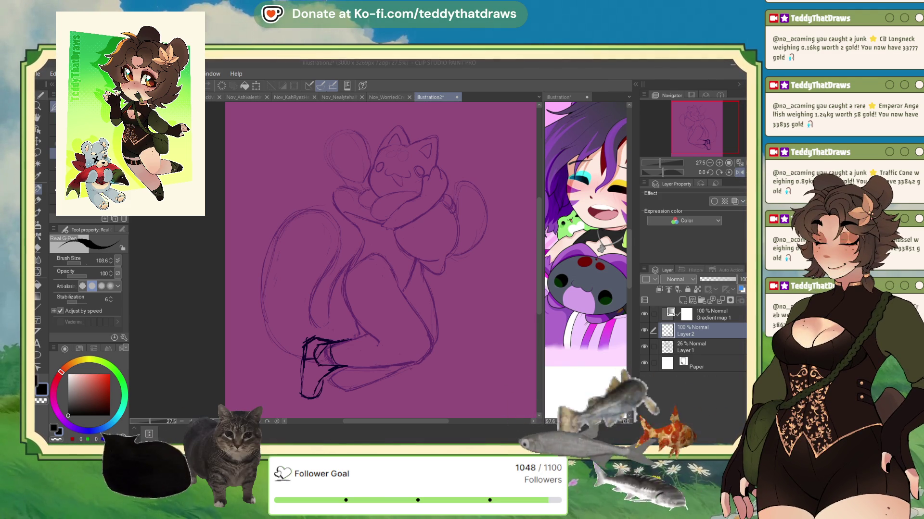
Add ink strokes to the boot and toe, erase stray ink beside the shoe, and mirror the view.
mouse_move(333, 341)
left_mouse_down()
mouse_move(328, 359)
mouse_move(327, 351)
left_mouse_up()
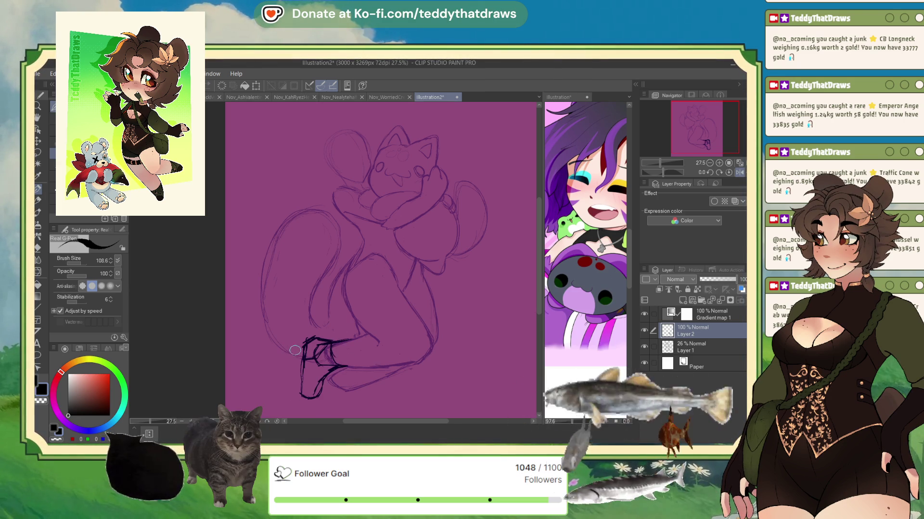
left_click_drag(301, 377, 310, 387)
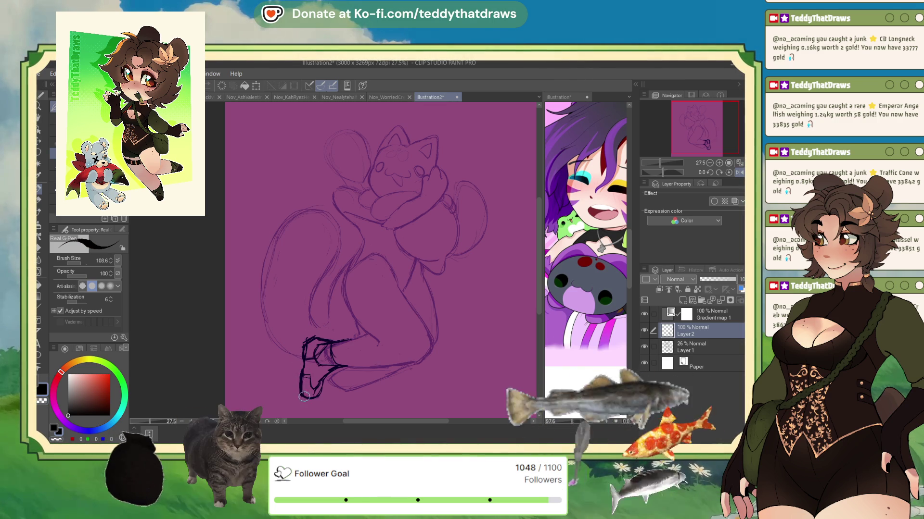
left_click(57, 439)
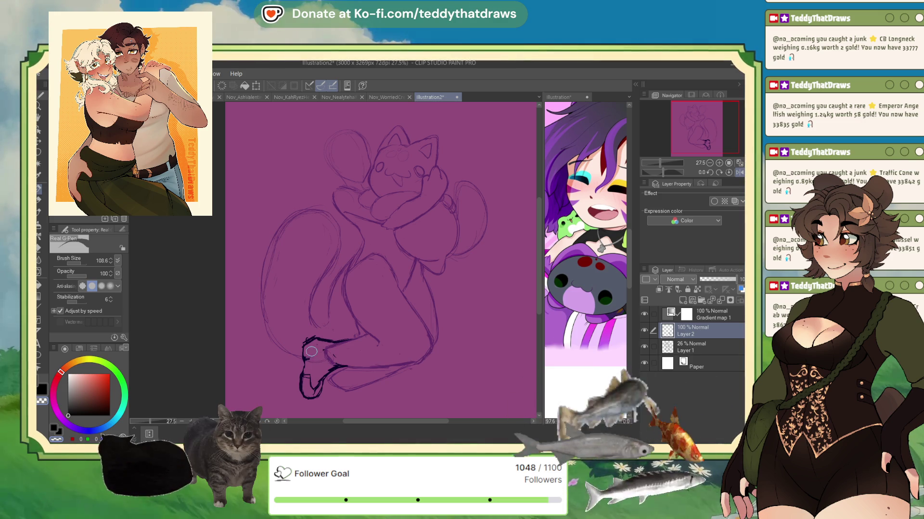
left_click_drag(332, 355, 337, 362)
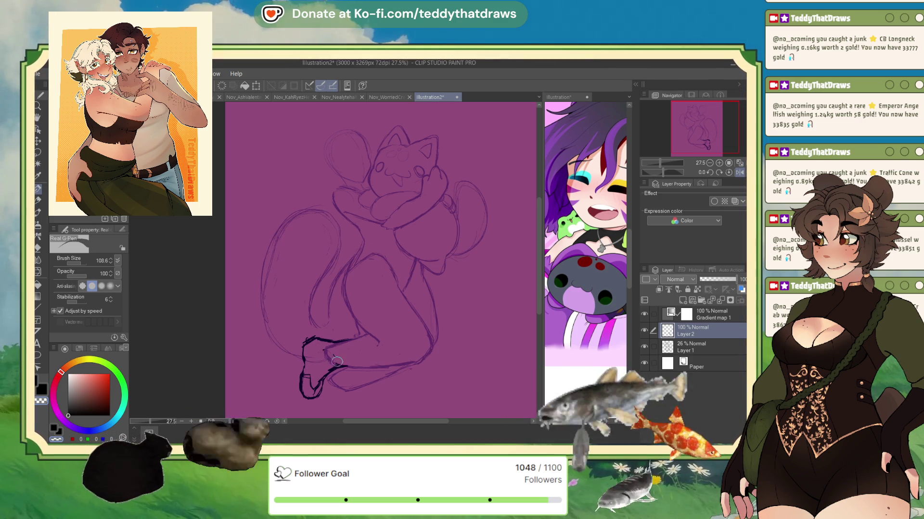
left_click(740, 173)
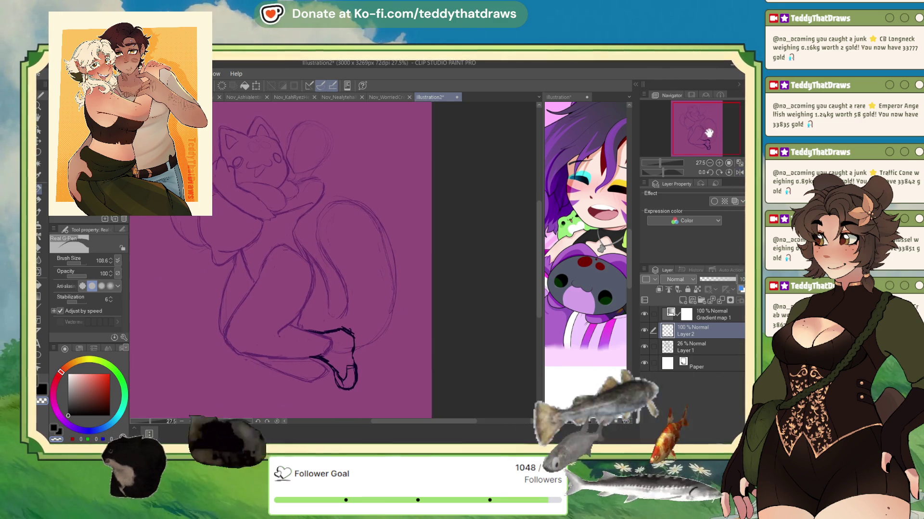
Scale the inked shoe lines up to about 119% and apply the transform.
left_click(256, 86)
left_click_drag(367, 310, 354, 323)
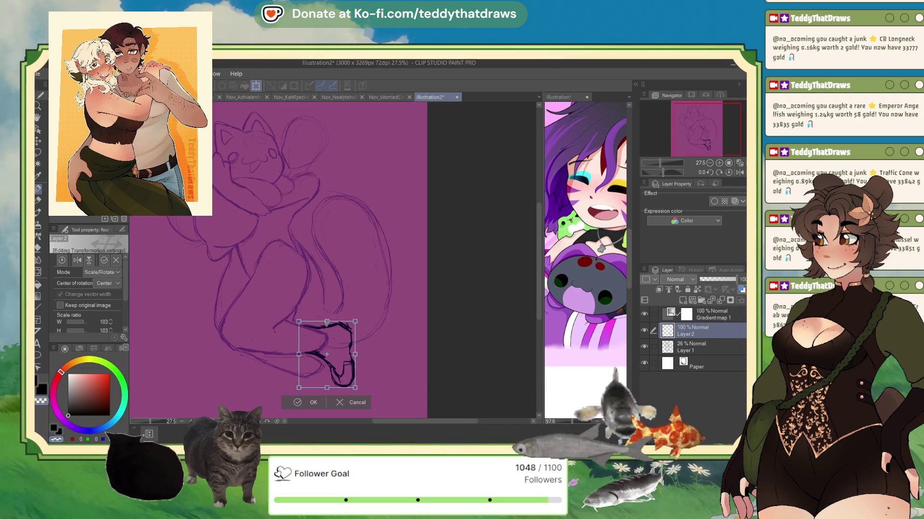
left_click(298, 403)
left_click(75, 397)
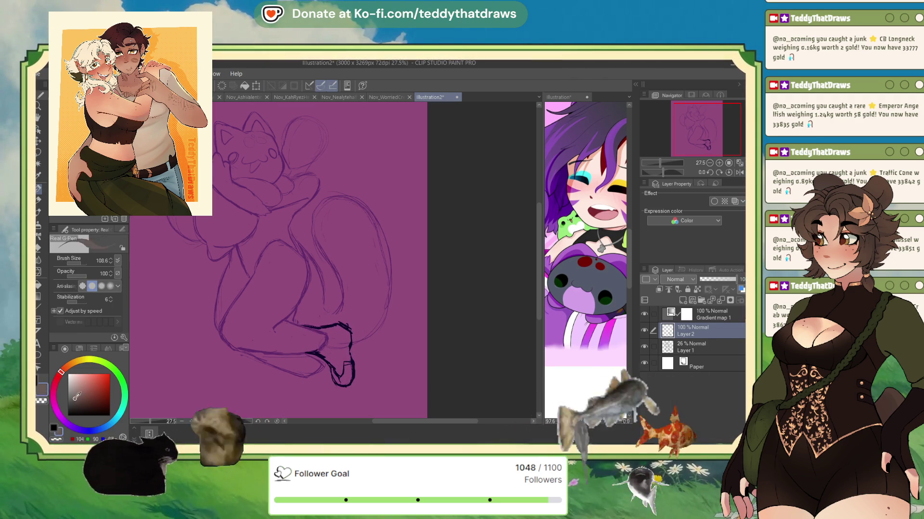
Study the reference character's legs and shoes, then ink a line inside the shoe's heel.
left_click(587, 286)
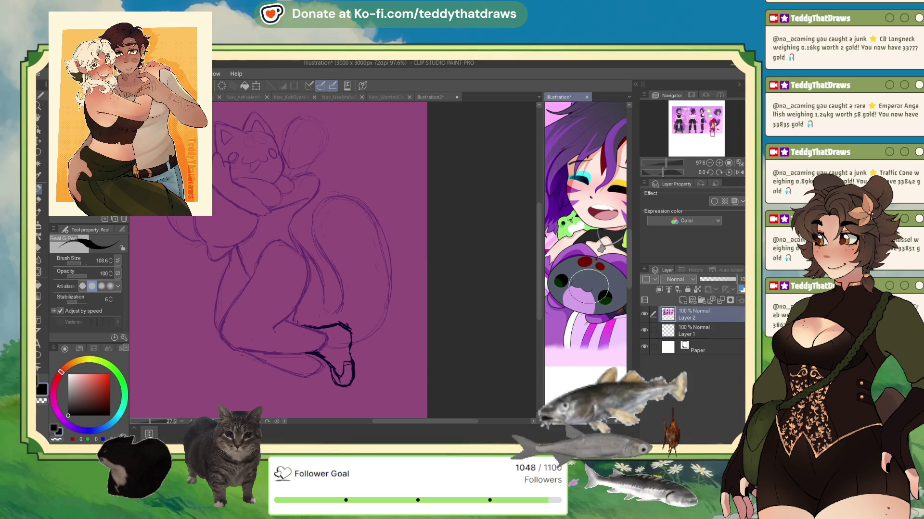
left_click_drag(709, 133, 699, 127)
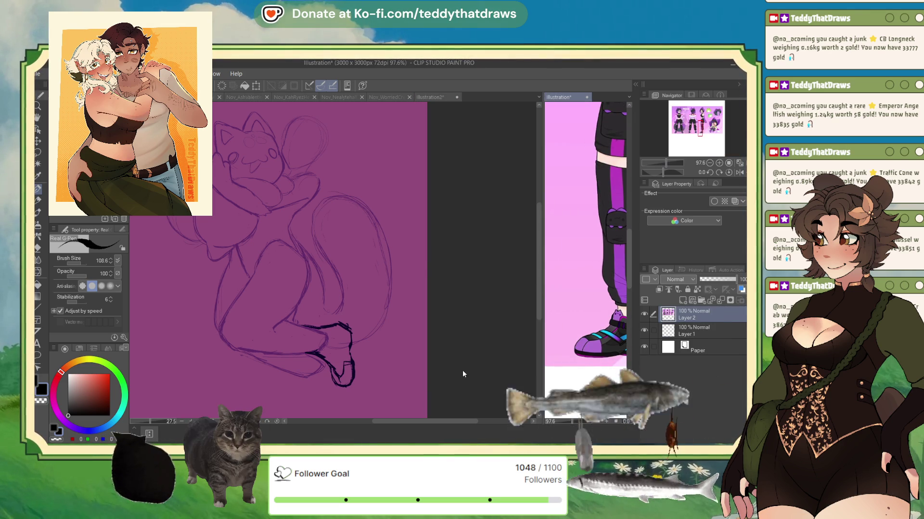
left_click(350, 383)
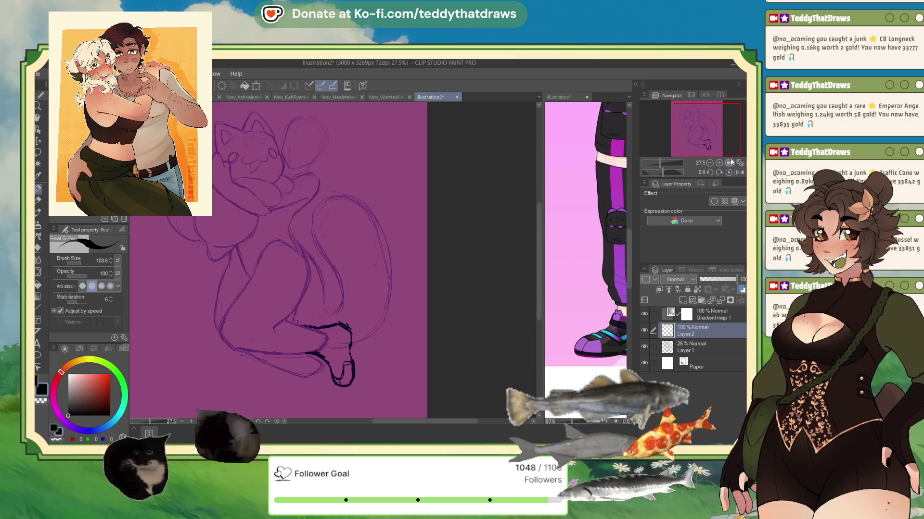
mouse_move(701, 144)
left_mouse_down()
mouse_move(712, 150)
mouse_move(707, 146)
left_mouse_up()
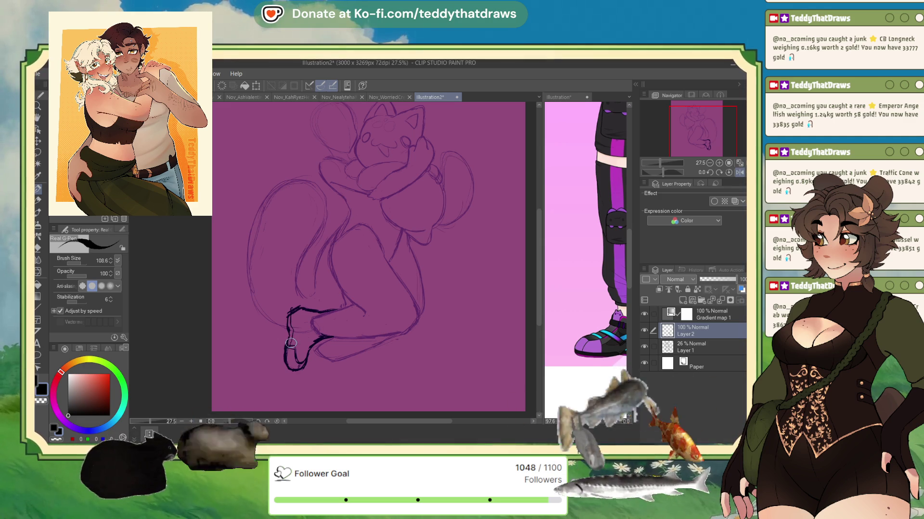
left_click_drag(290, 356, 296, 366)
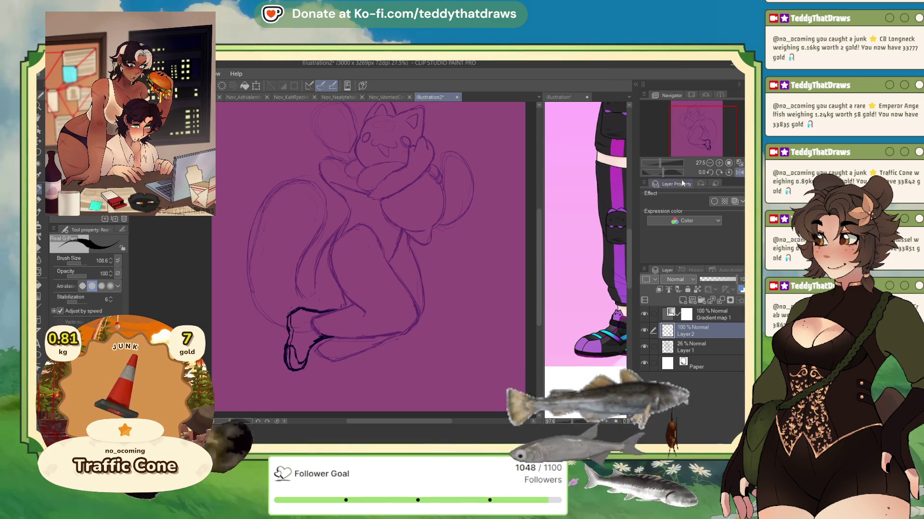
Rotate the canvas and ink the sole along the shoe's bottom edge, joining it to the side outline.
left_click_drag(663, 172, 651, 178)
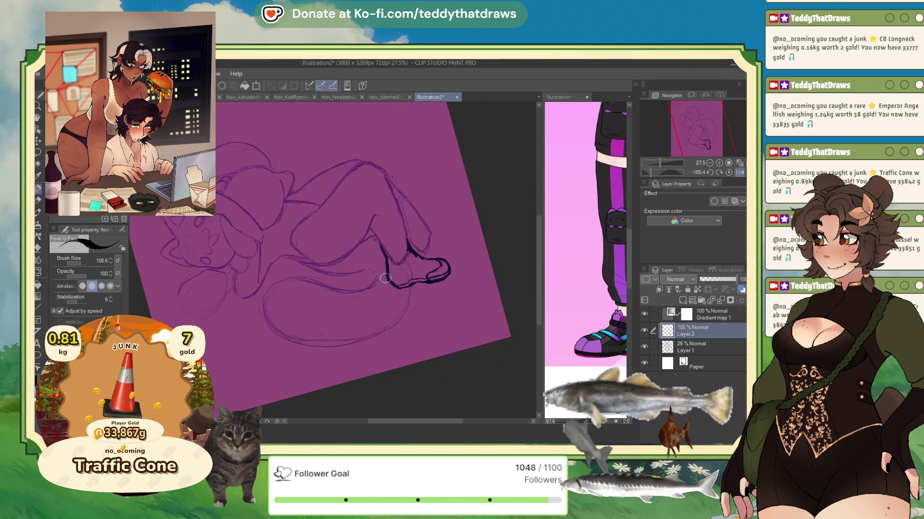
left_click_drag(394, 288, 417, 283)
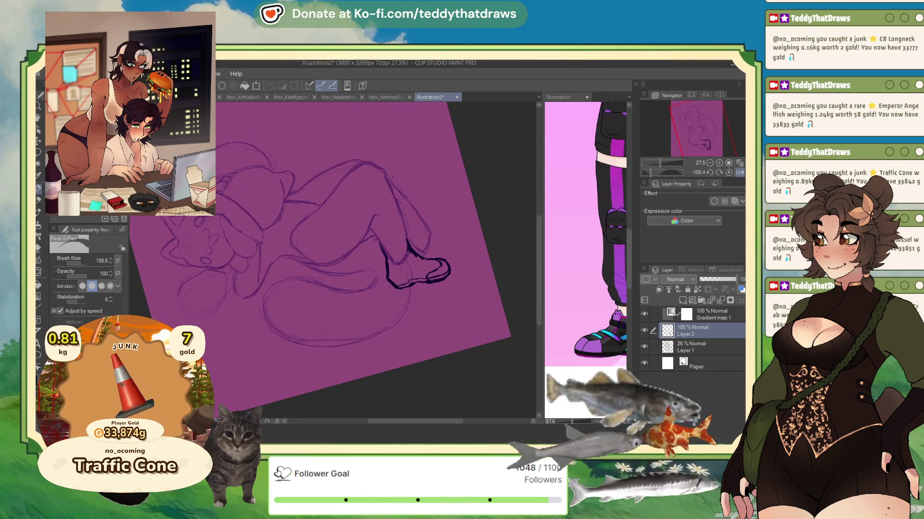
left_click_drag(388, 277, 408, 285)
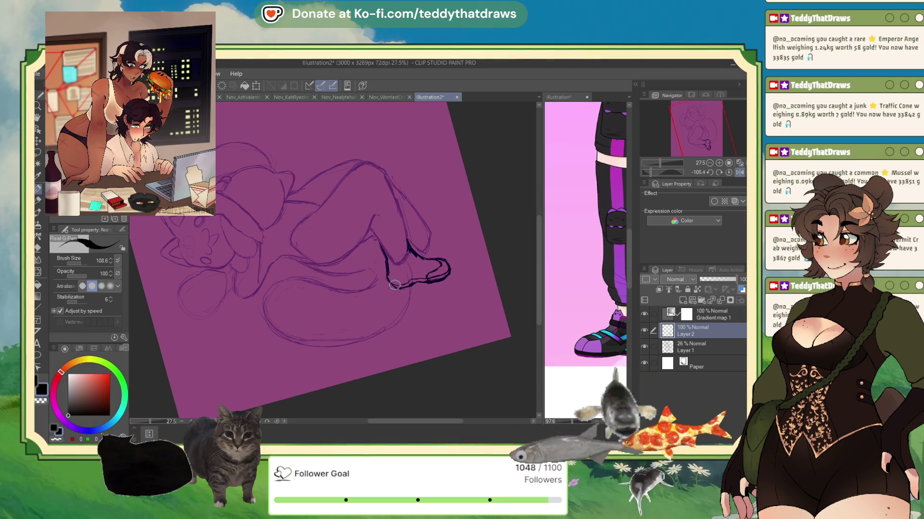
left_click_drag(415, 280, 435, 279)
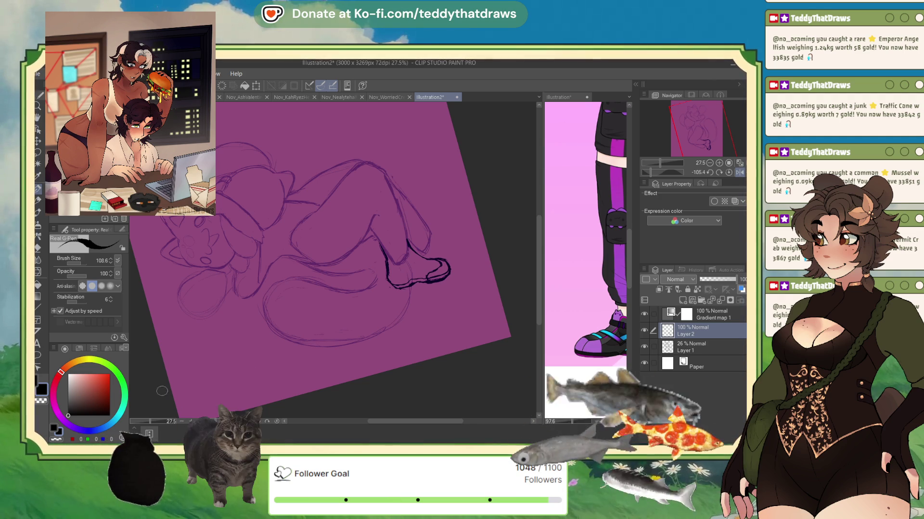
left_click(604, 372)
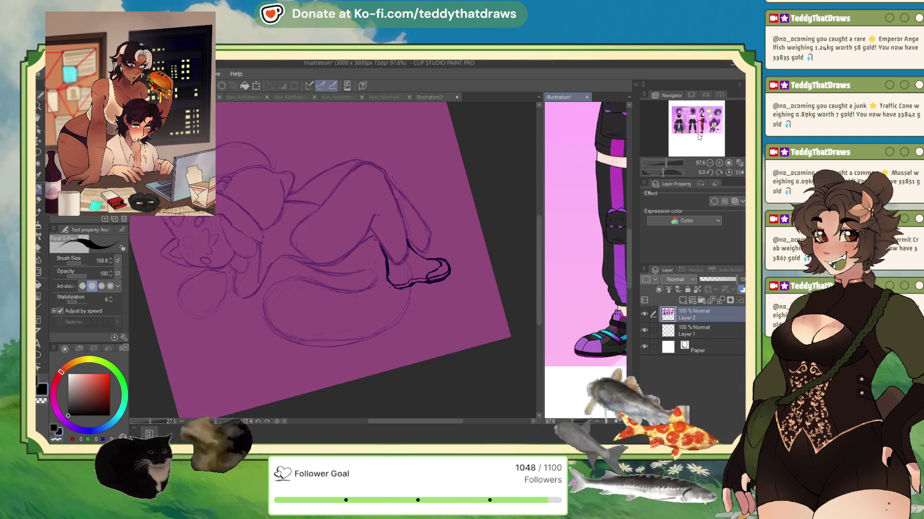
Zoom into the reference character's sneakers and zoom the main drawing to 50%.
left_click_drag(605, 372, 529, 351)
left_click(529, 351)
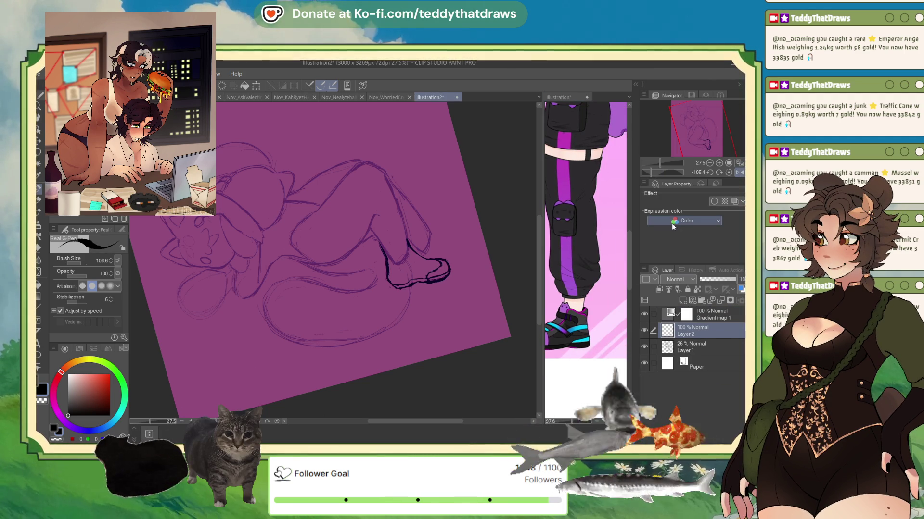
left_click(596, 293)
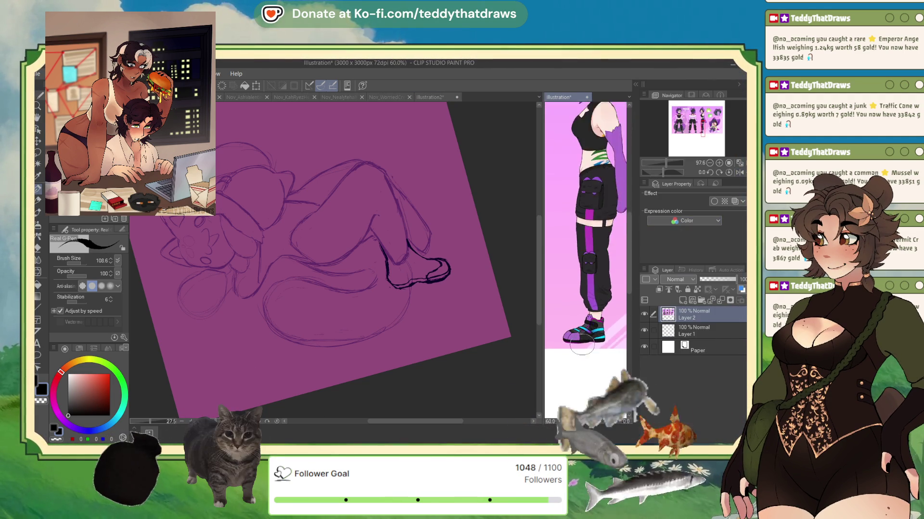
left_click(500, 370)
scroll(437, 247, "up", 3)
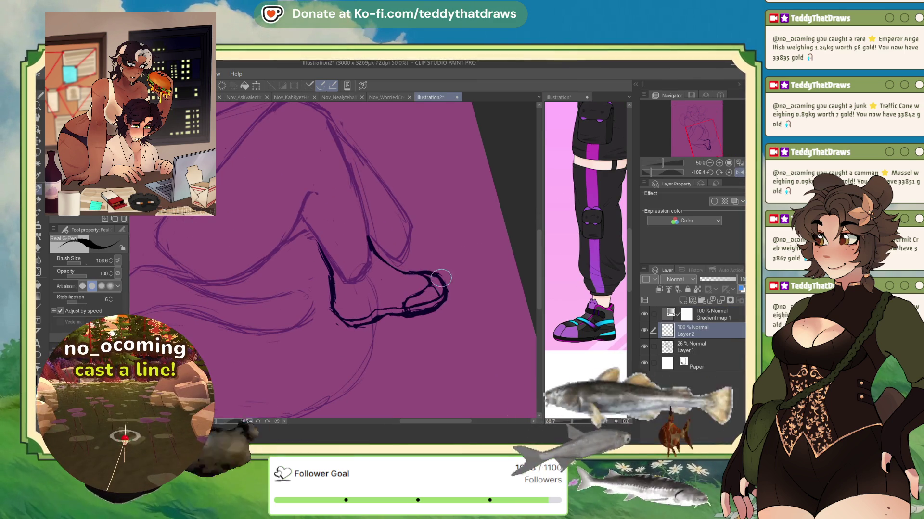
Ink the shoe's toe outline closed, cancel a Transform without changes, and mirror the view.
left_click_drag(453, 287, 409, 307)
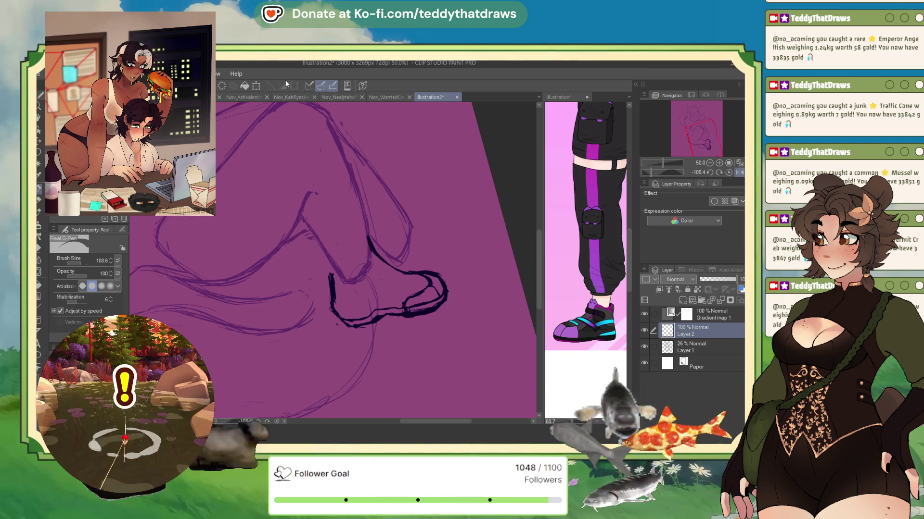
left_click(256, 86)
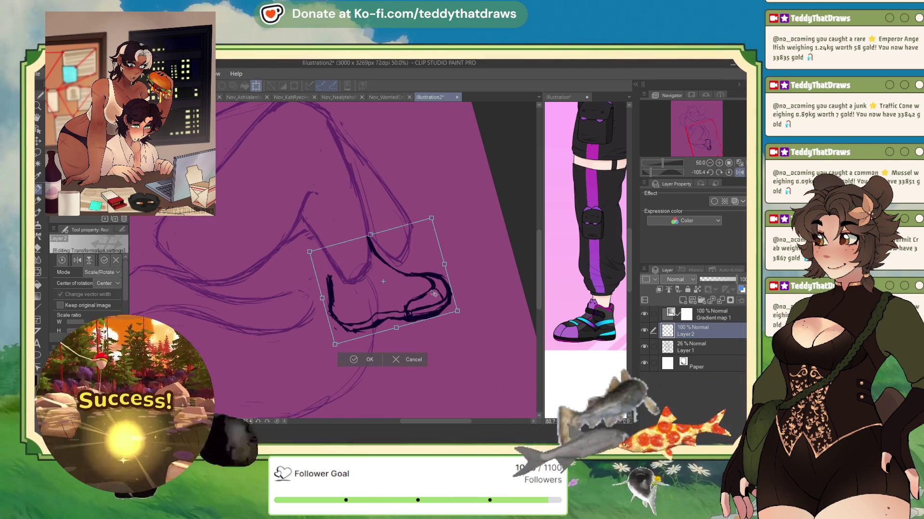
left_click(369, 360)
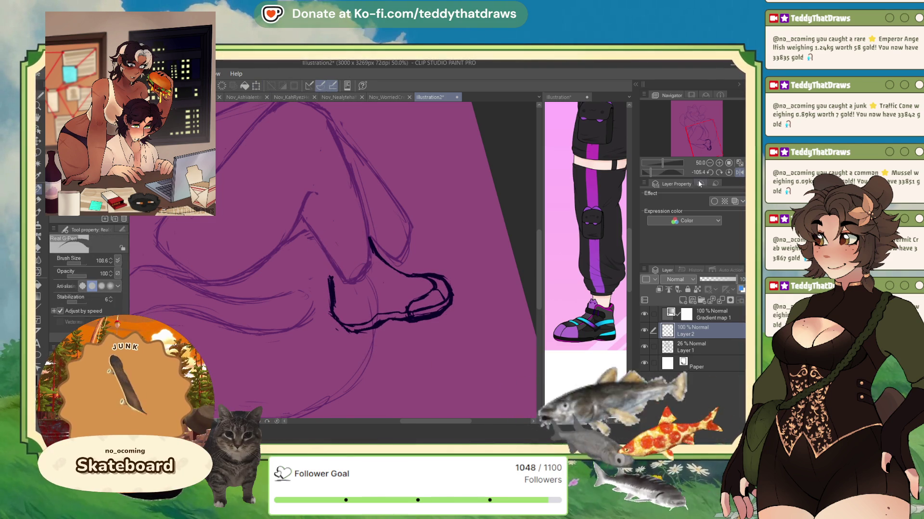
left_click(739, 174)
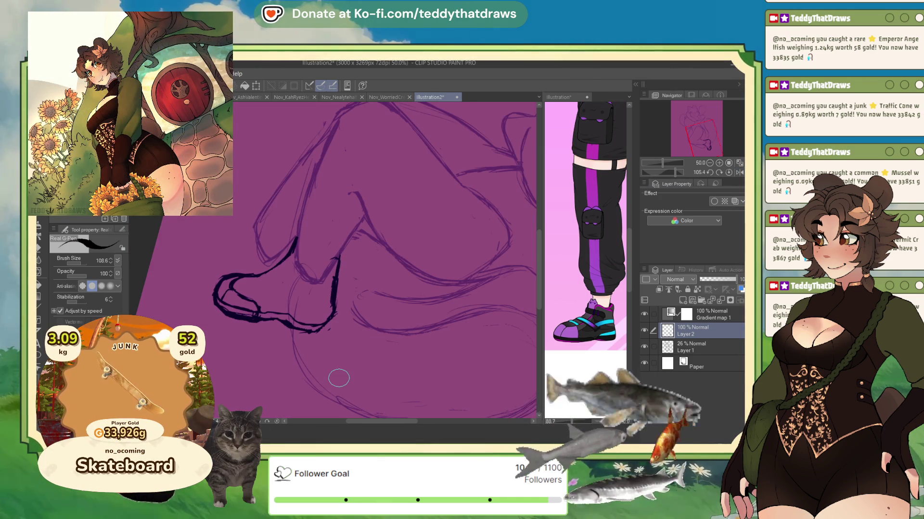
On the mirrored view, ink the heel lines and front detail, then unflip and add a short strap line.
left_click(739, 173)
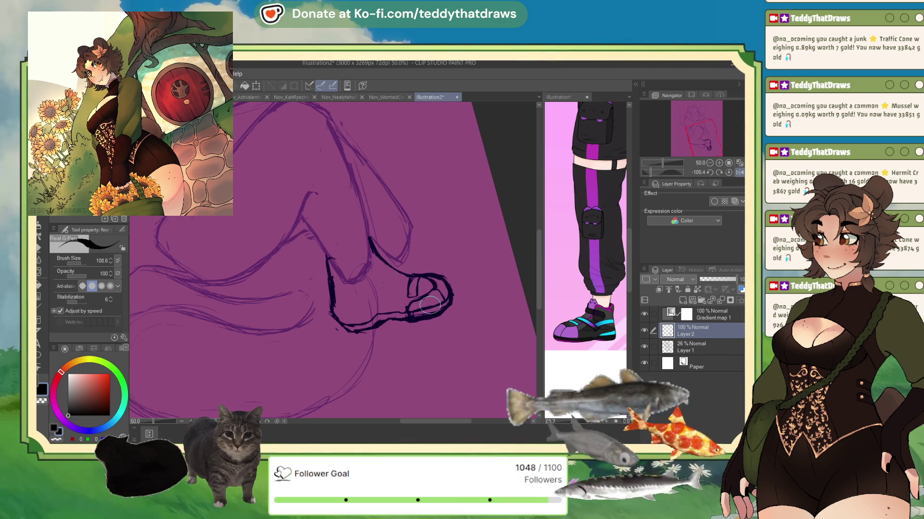
left_click_drag(380, 278, 371, 302)
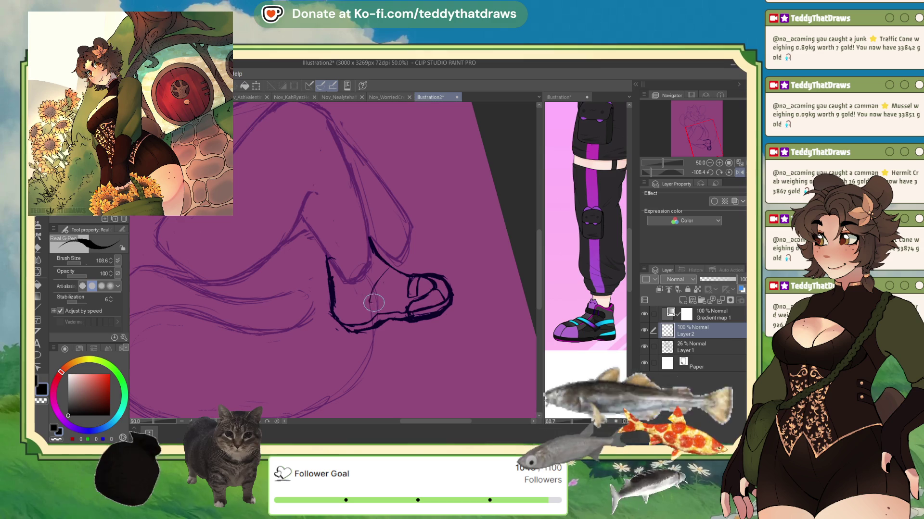
left_click_drag(394, 269, 382, 291)
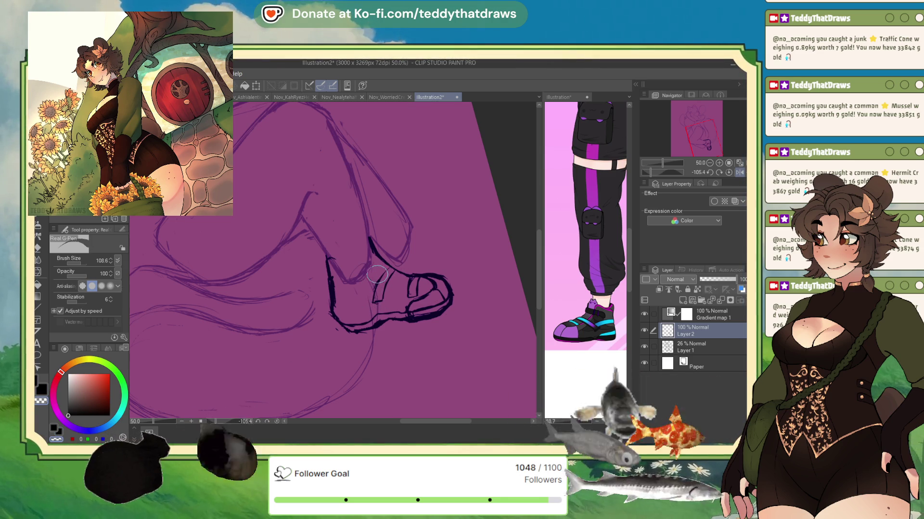
left_click(83, 393)
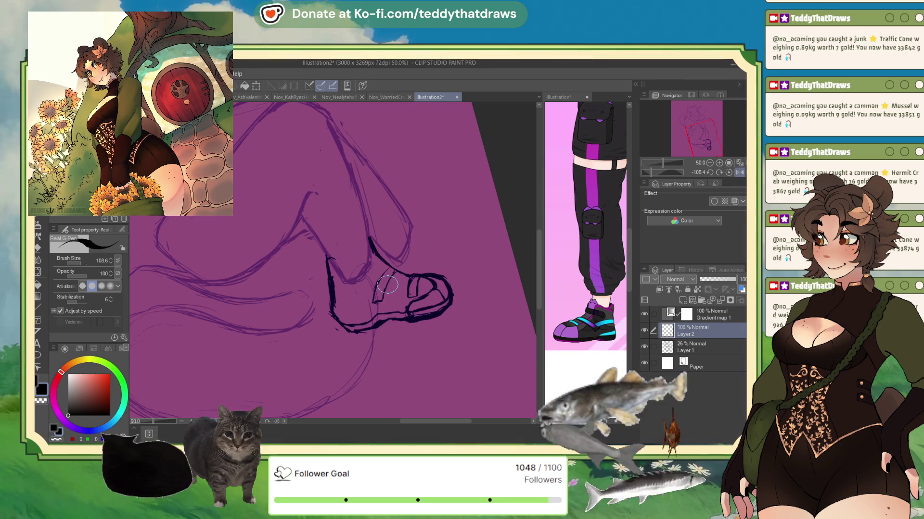
left_click_drag(375, 302, 400, 273)
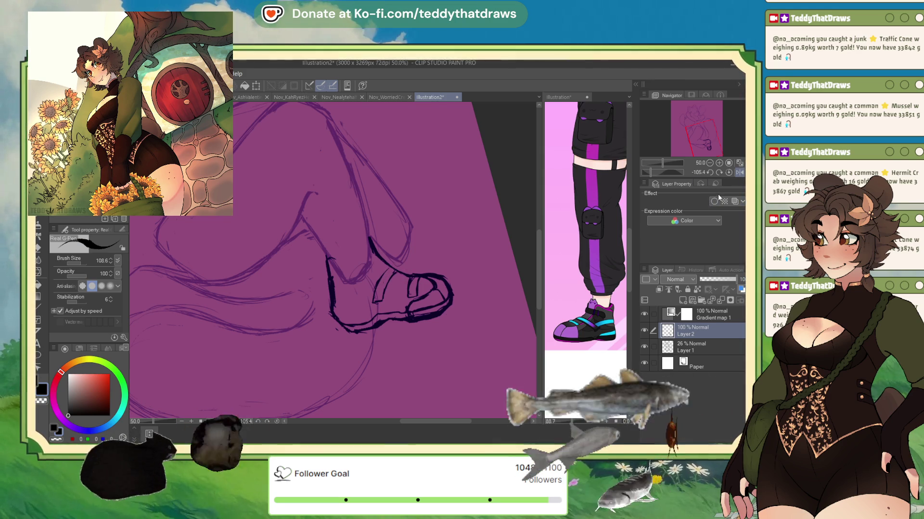
left_click(738, 172)
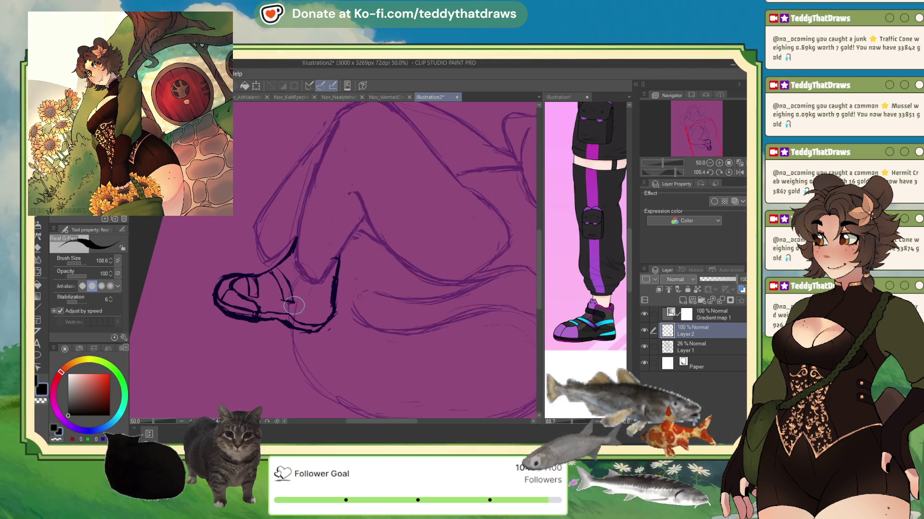
left_click_drag(281, 302, 294, 305)
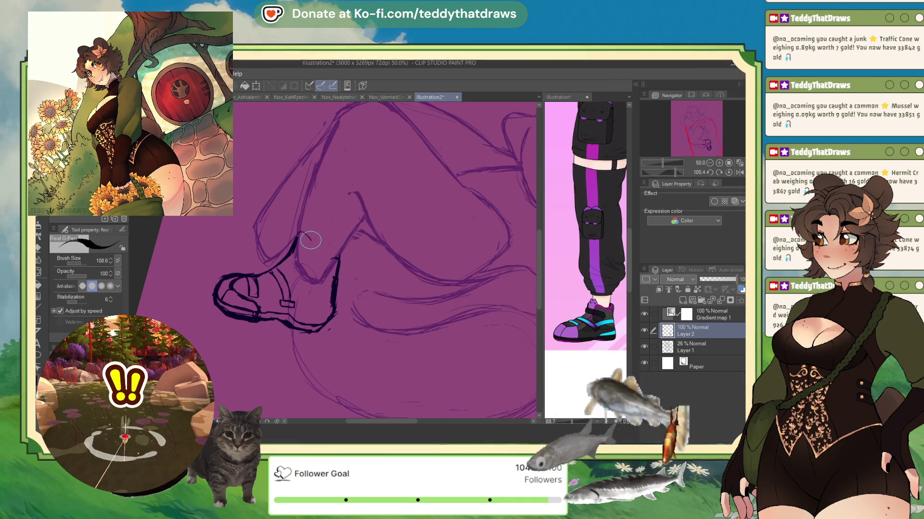
Extend the ankle stroke into a full arch and ink the straps down from the loop and across the toe.
left_click_drag(311, 248, 295, 261)
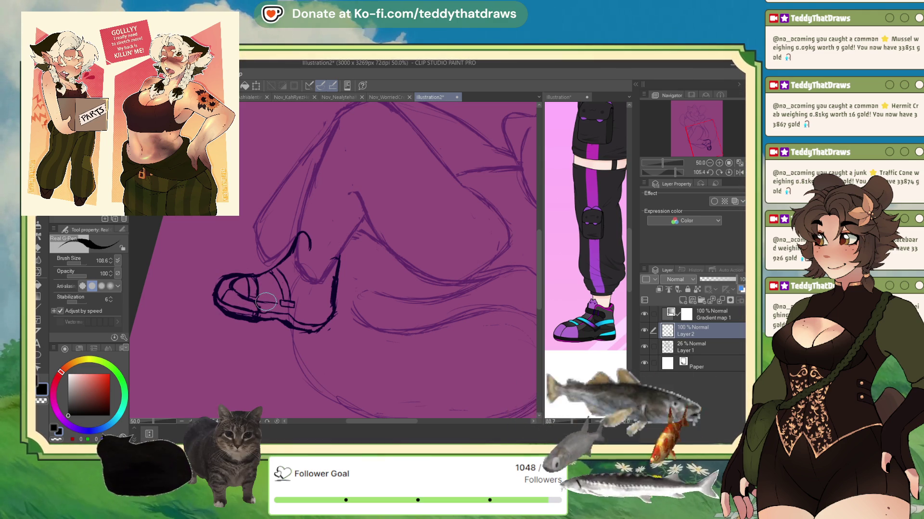
left_click(739, 172)
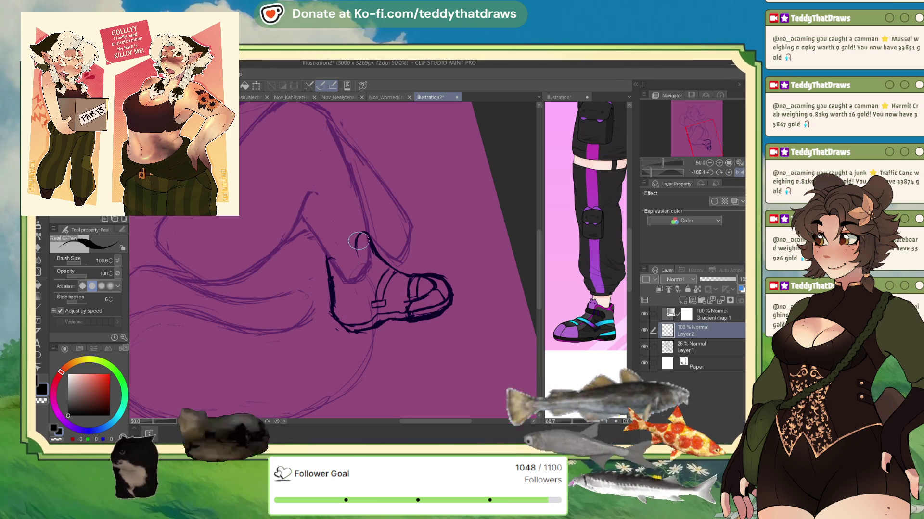
left_click_drag(355, 245, 369, 278)
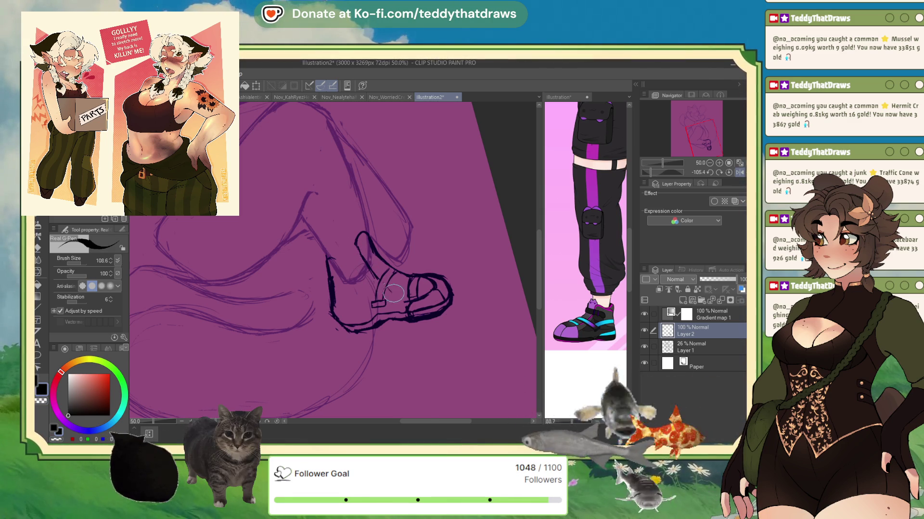
left_click_drag(417, 283, 414, 308)
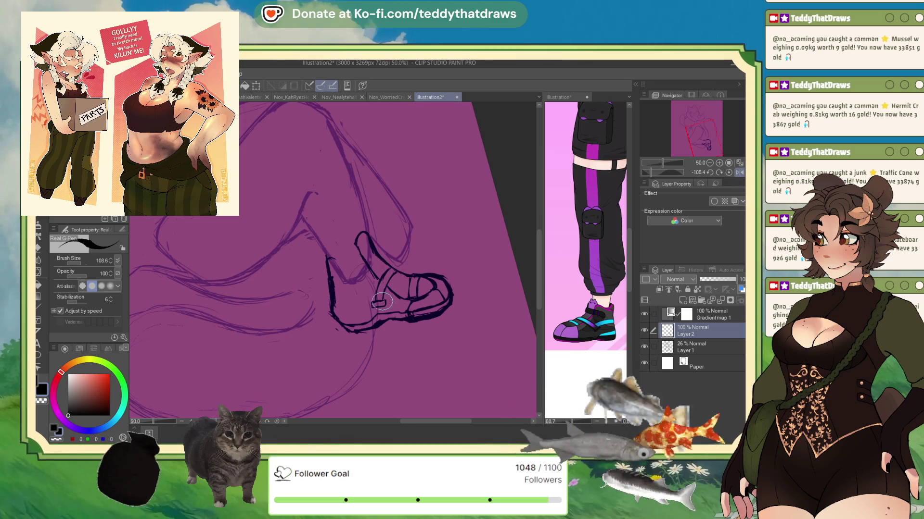
Flip the view to check the shoe and set the drawing colour back to black.
left_click(739, 172)
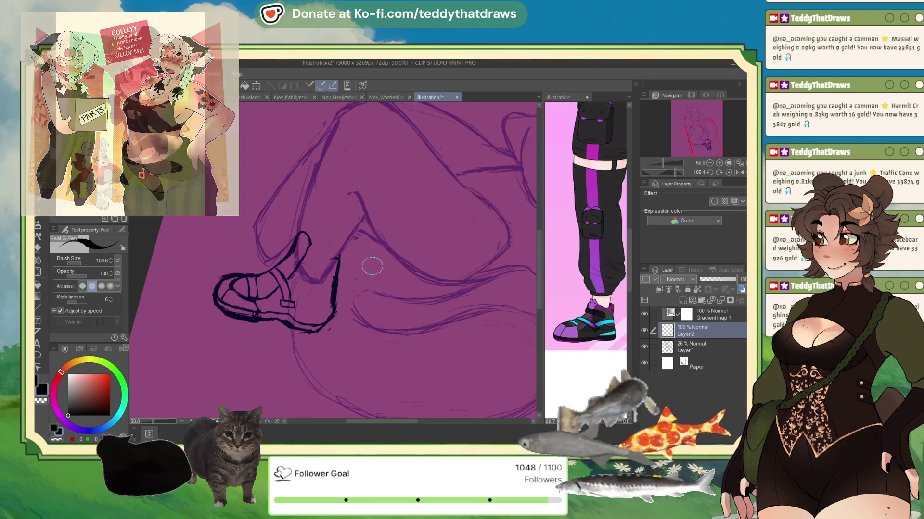
left_click(739, 172)
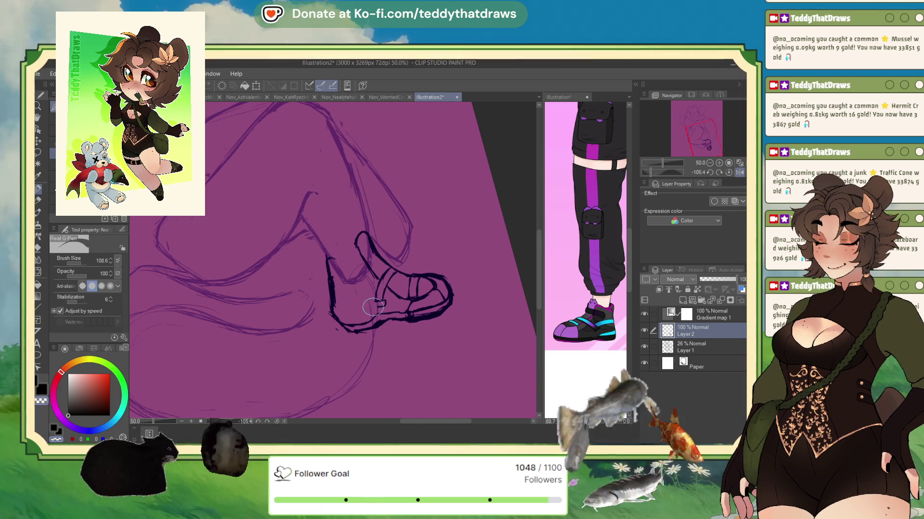
key("c")
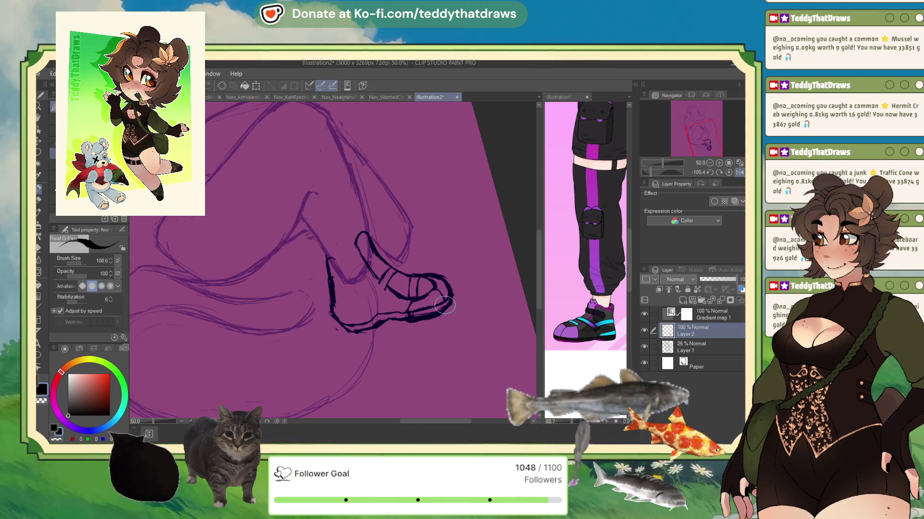
scroll(427, 251, "down", 3)
scroll(430, 245, "up", 4)
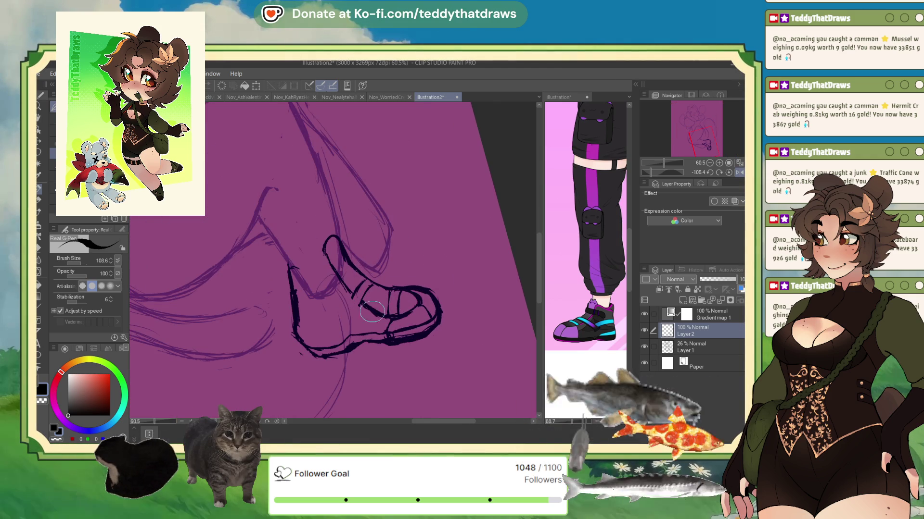
Reset the canvas rotation upright and redraw an extended top outline of the shoe.
left_click(728, 172)
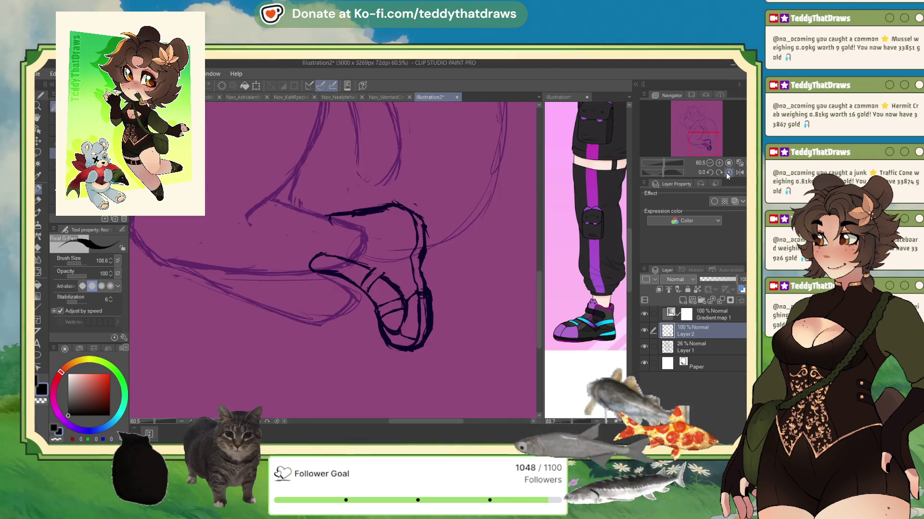
scroll(340, 255, "down", 5)
scroll(328, 319, "up", 4)
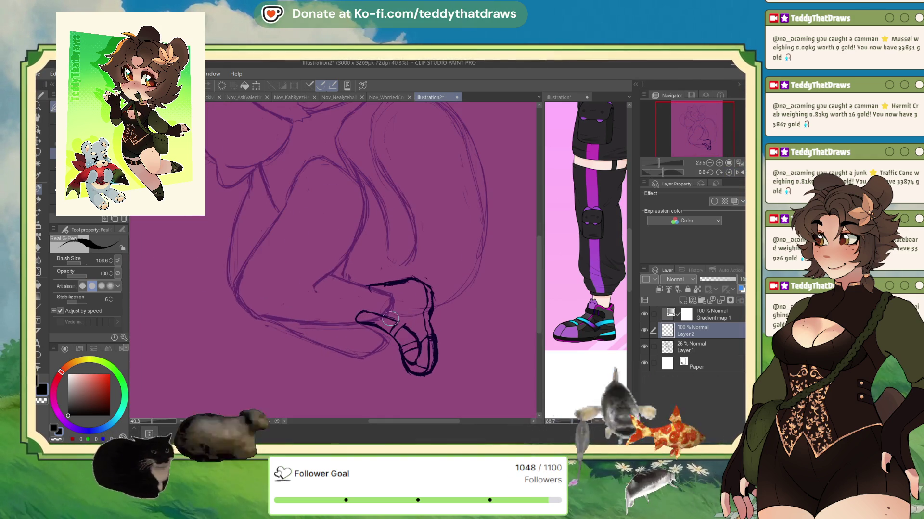
mouse_move(384, 332)
left_mouse_down()
mouse_move(351, 323)
mouse_move(360, 327)
left_mouse_up()
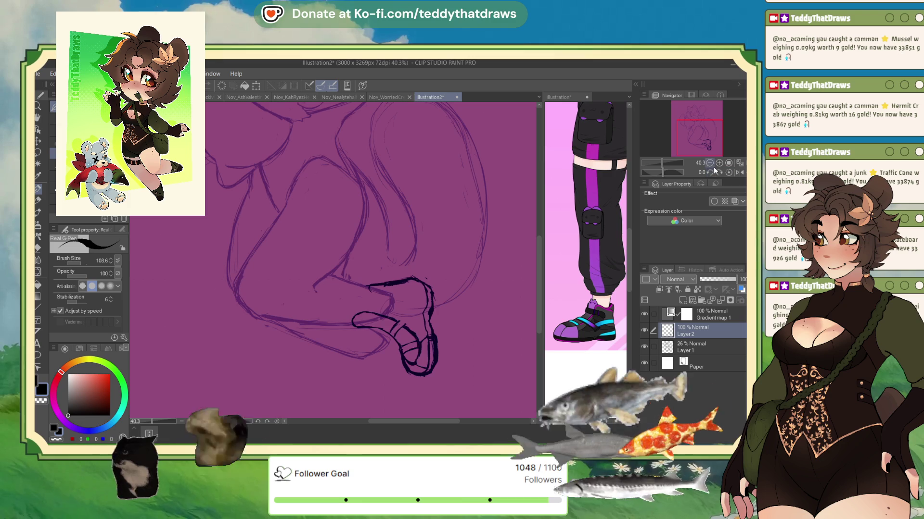
Rotate the view to about 76 degrees, ink the line closing the heel, and add a short ankle line.
mouse_move(681, 172)
left_mouse_down()
mouse_move(669, 172)
mouse_move(678, 155)
left_mouse_up()
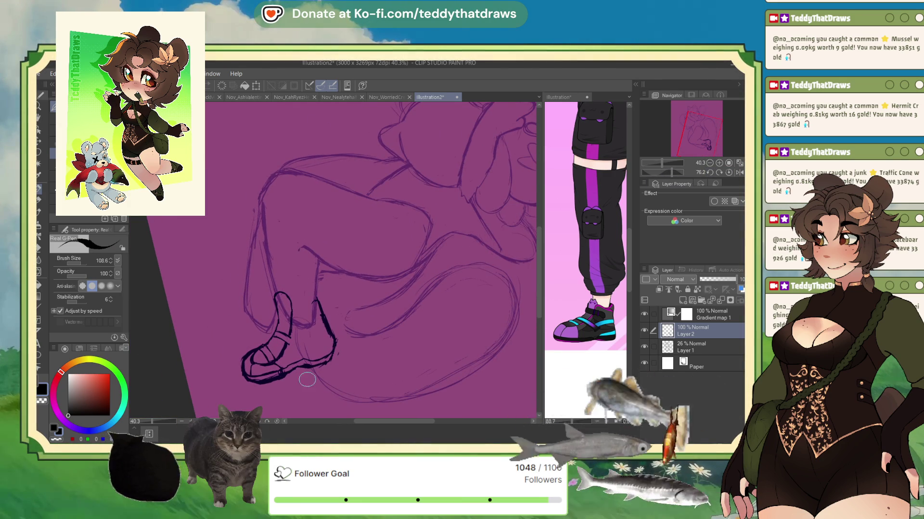
left_click_drag(334, 341, 301, 358)
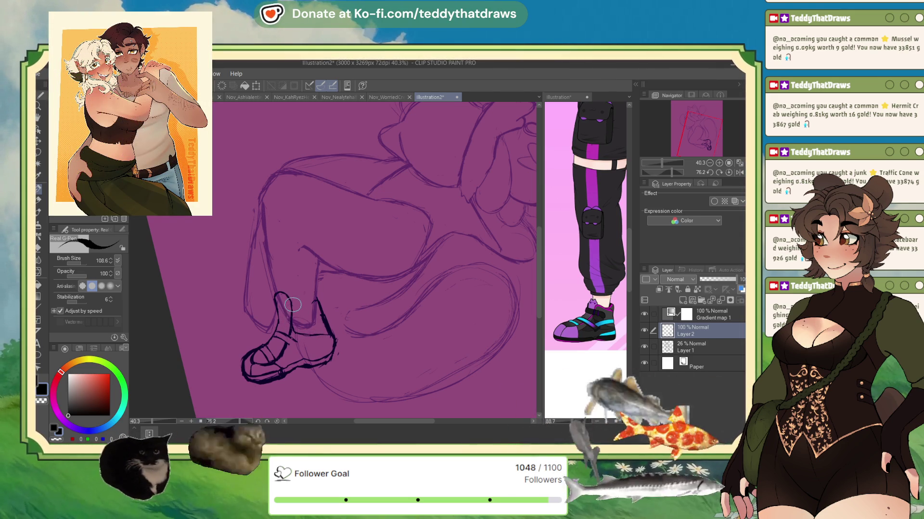
left_click_drag(301, 306, 306, 309)
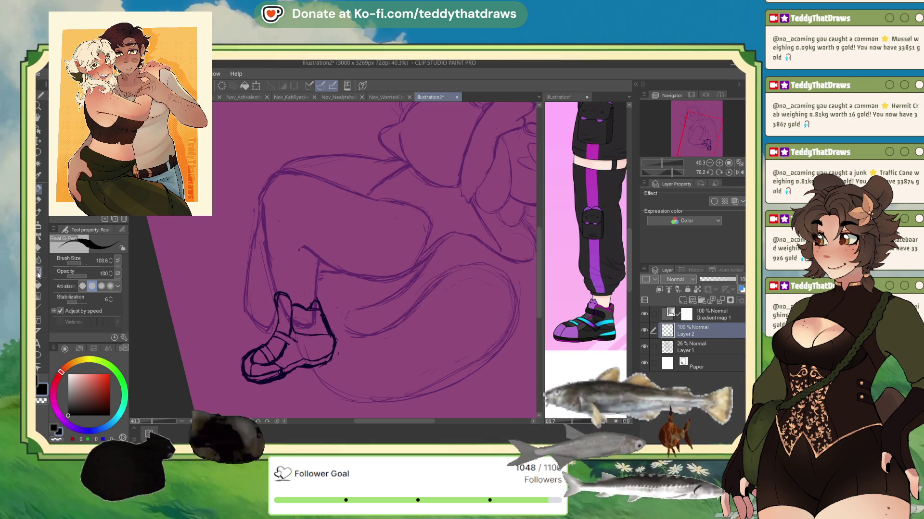
key("j")
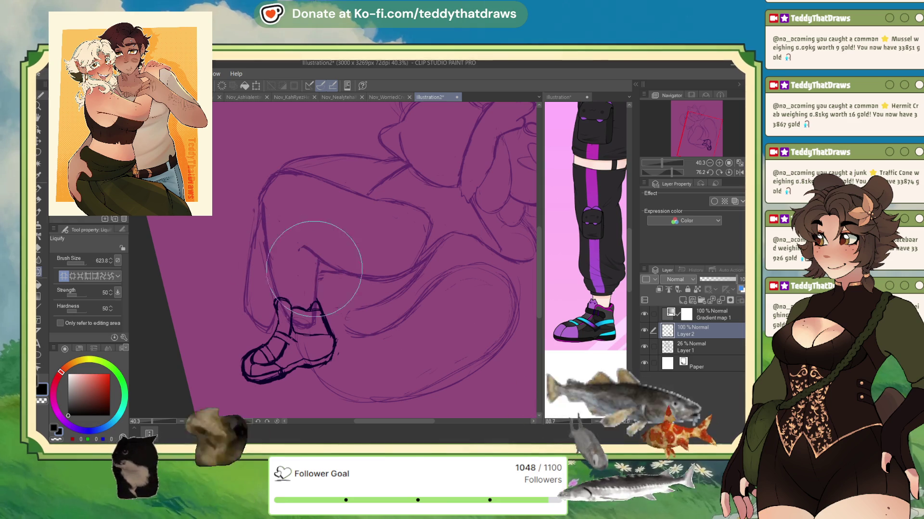
Return to the Real G-Pen and flip the canvas horizontally back and forth to check the inked shoe.
left_click(735, 172)
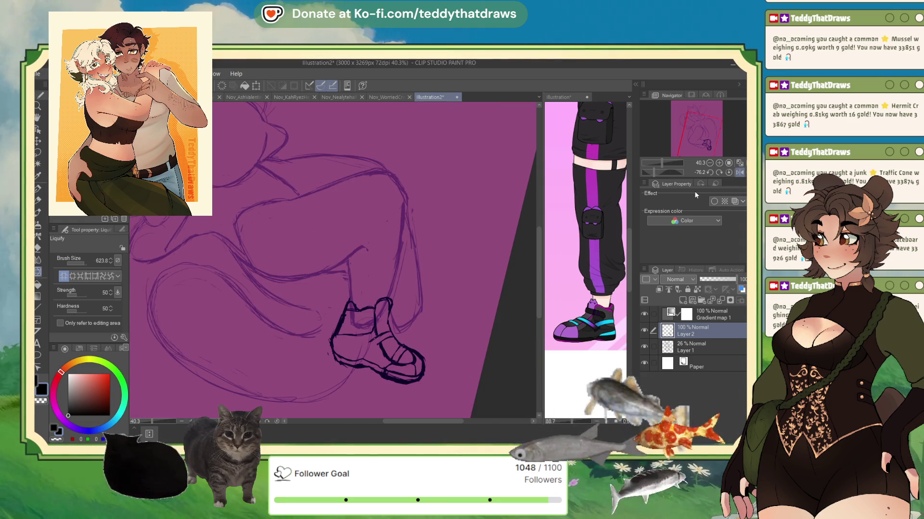
left_click(39, 191)
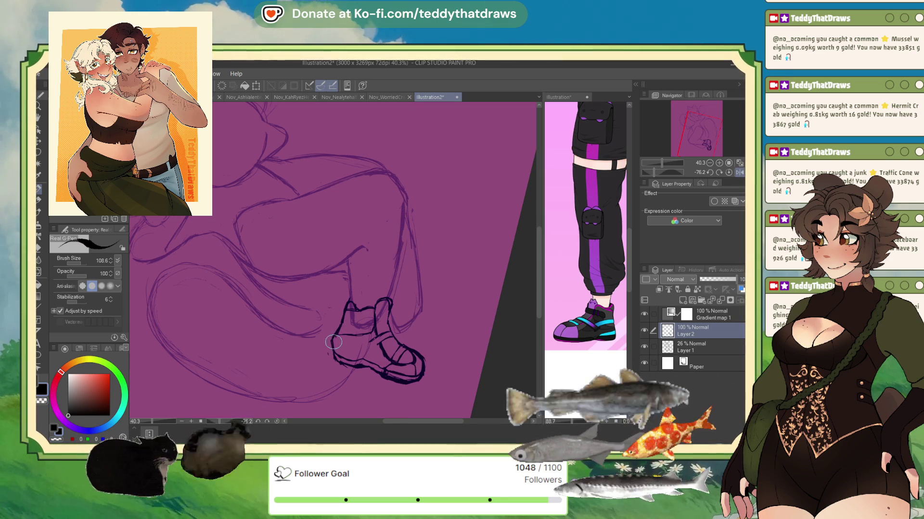
left_click(738, 173)
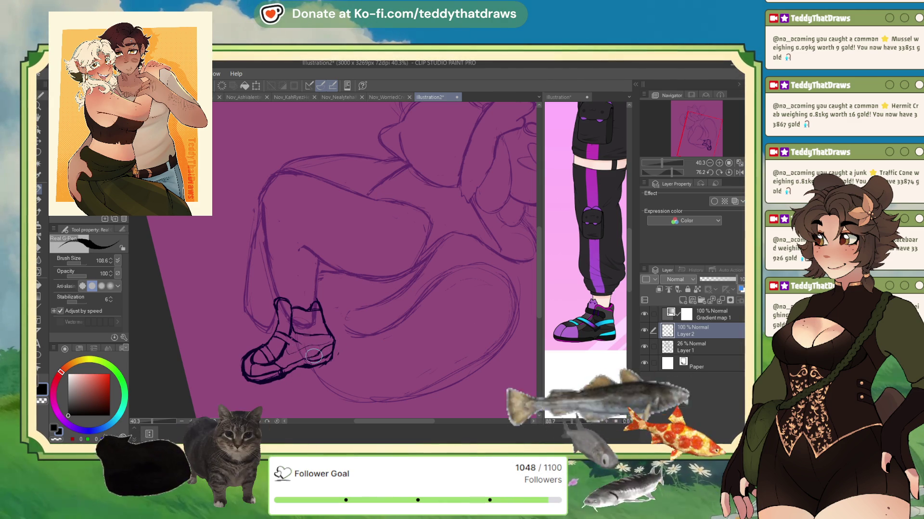
key("h")
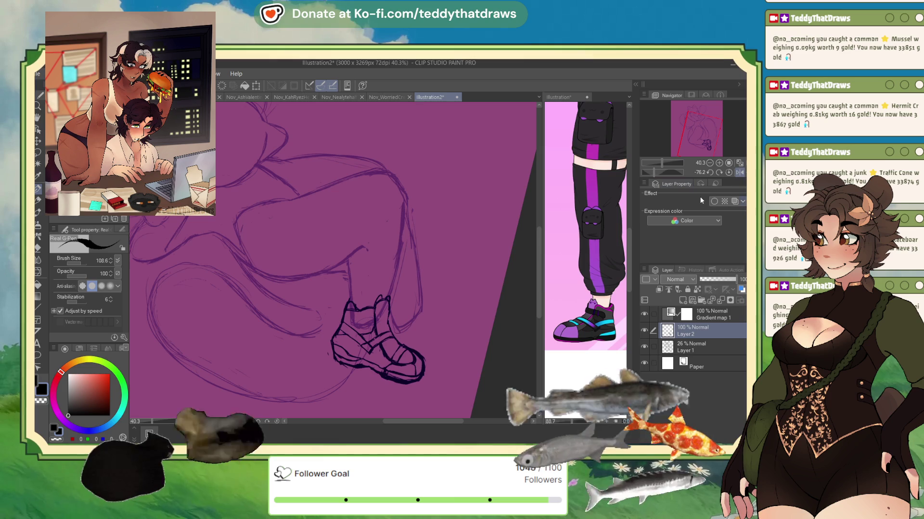
left_click(738, 172)
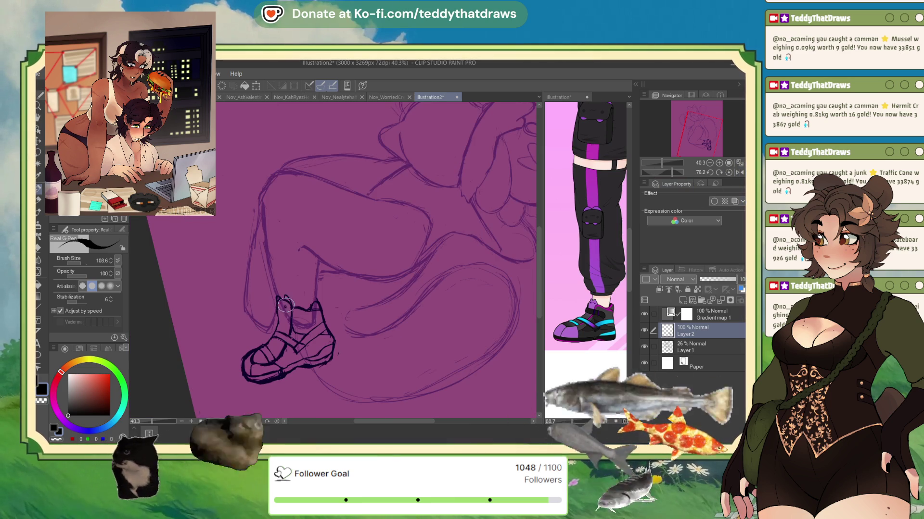